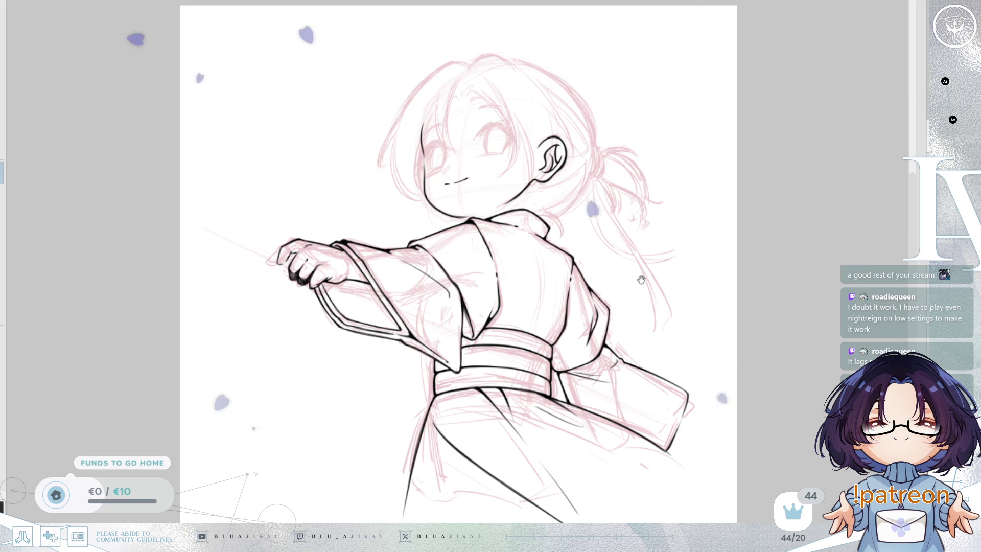
Zoom in on the face and ink two hair strands over the forehead, redrawing the second.
{"action": "scroll", "coordinate": [757, 255], "scroll_direction": "up", "scroll_amount": 2}
{"action": "left_click_drag", "start_coordinate": [711, 291], "coordinate": [762, 297]}
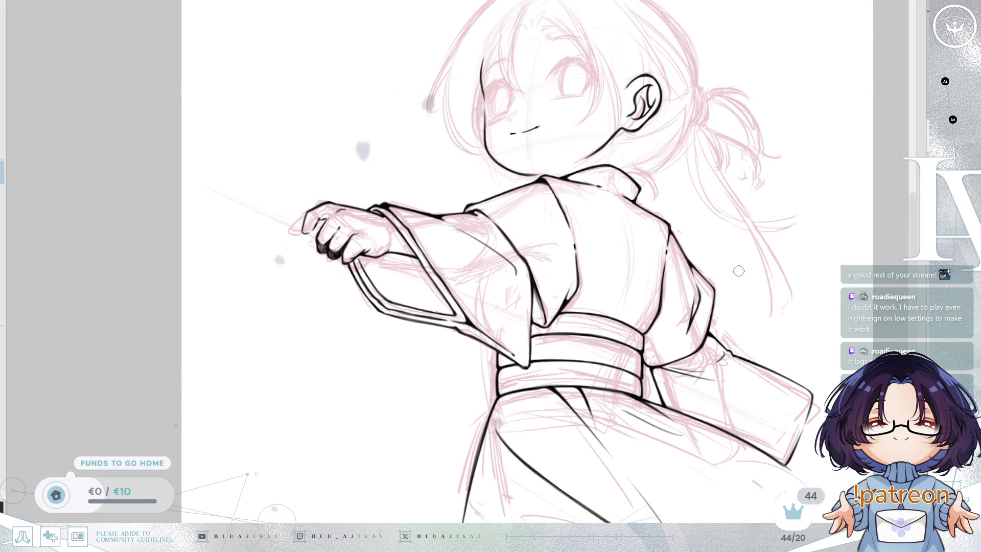
{"action": "left_click_drag", "start_coordinate": [624, 292], "coordinate": [635, 292]}
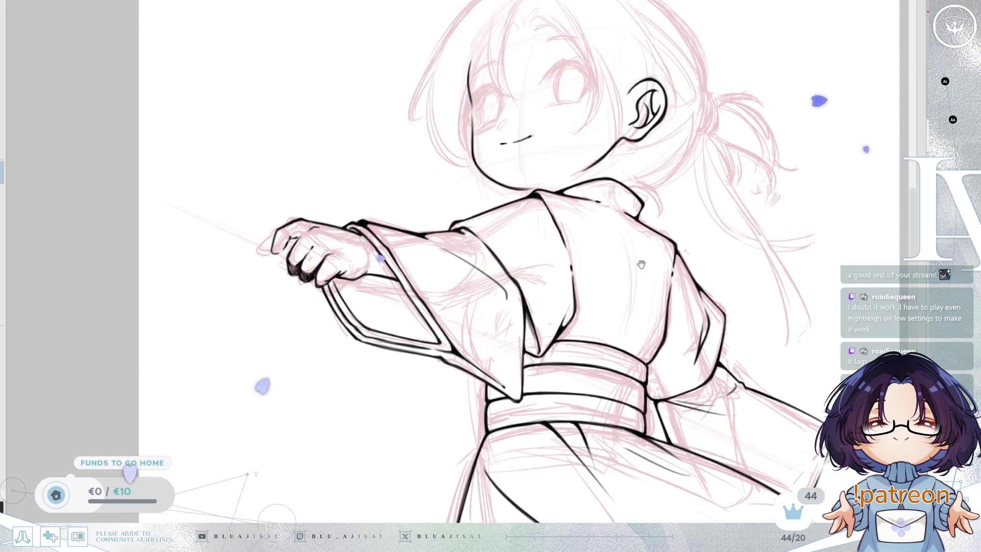
{"action": "left_click_drag", "start_coordinate": [864, 181], "coordinate": [815, 279]}
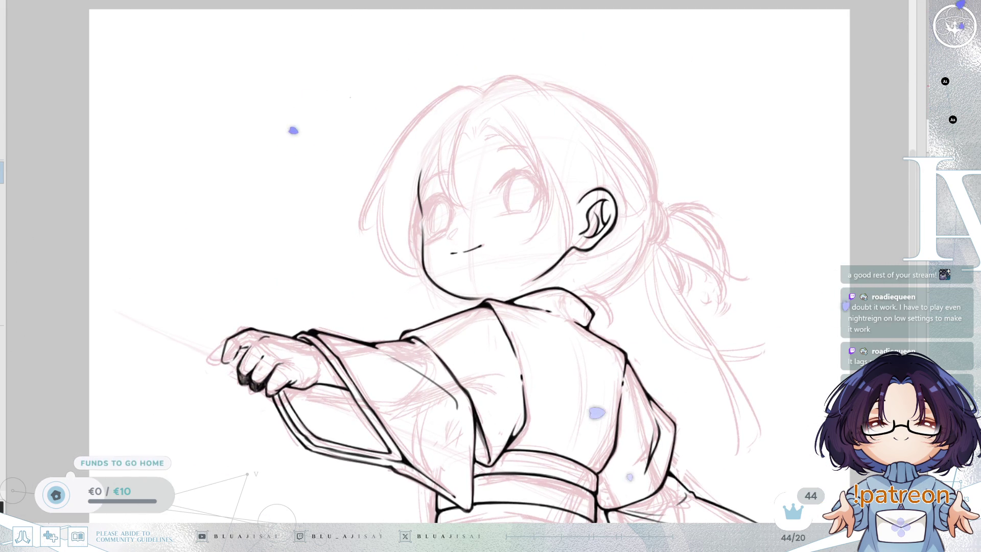
{"action": "scroll", "coordinate": [571, 265], "scroll_direction": "up", "scroll_amount": 2}
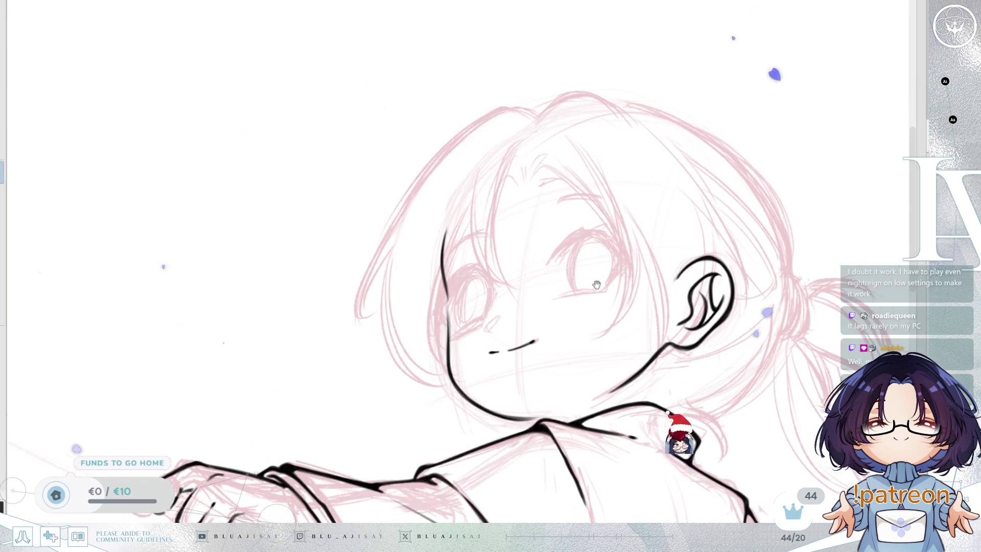
{"action": "scroll", "coordinate": [570, 265], "scroll_direction": "up", "scroll_amount": 1}
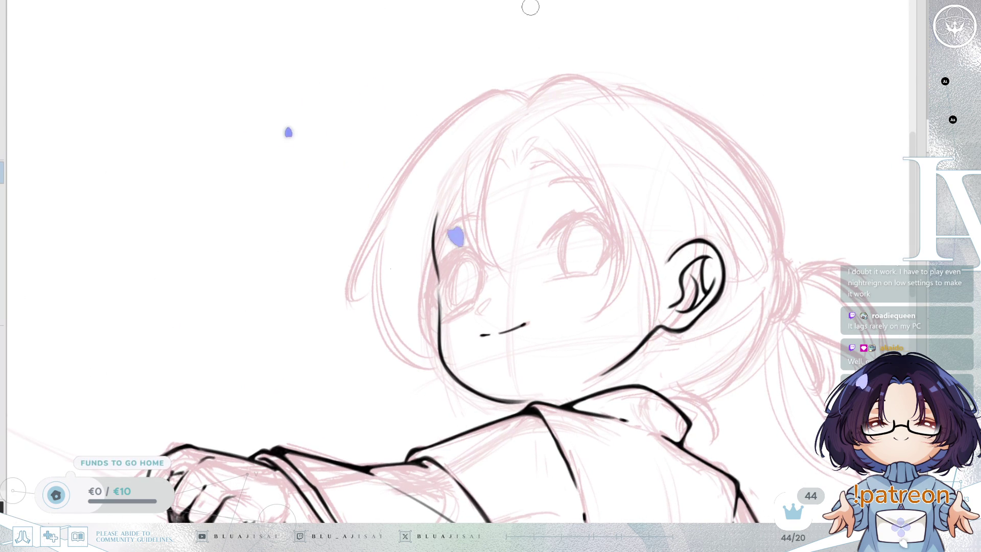
{"action": "mouse_move", "coordinate": [507, 153]}
{"action": "left_mouse_down"}
{"action": "mouse_move", "coordinate": [475, 143]}
{"action": "mouse_move", "coordinate": [469, 151]}
{"action": "left_mouse_up"}
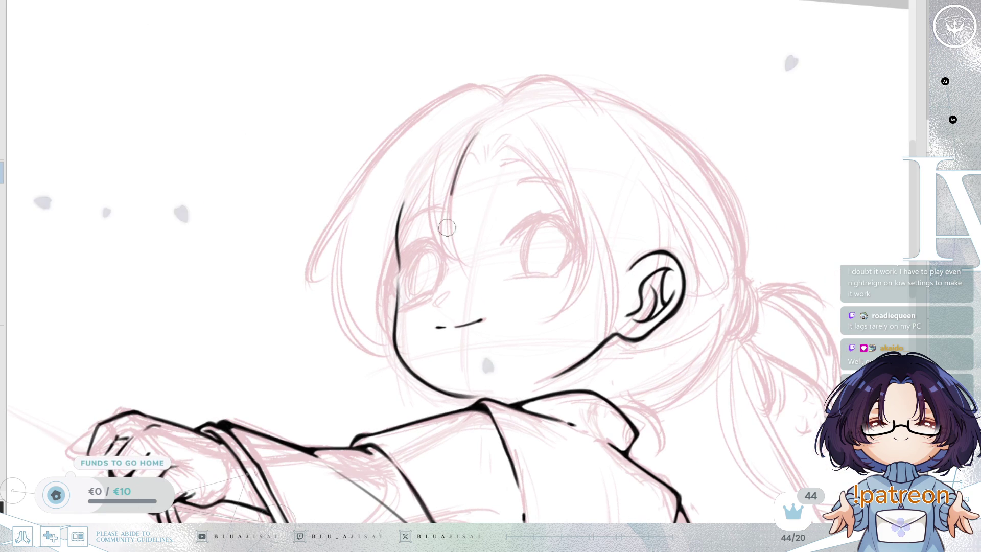
{"action": "left_click_drag", "start_coordinate": [475, 132], "coordinate": [450, 253]}
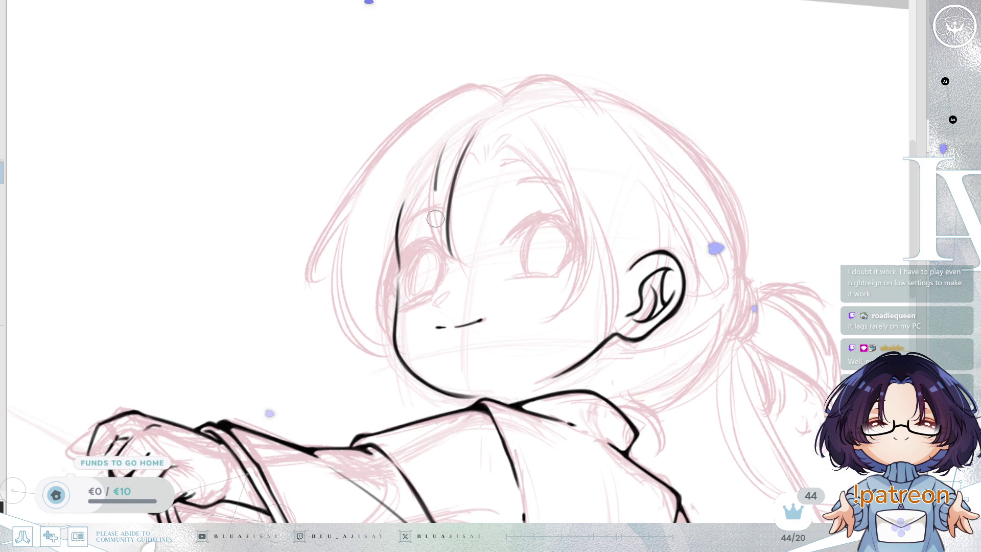
{"action": "left_click_drag", "start_coordinate": [440, 140], "coordinate": [452, 253]}
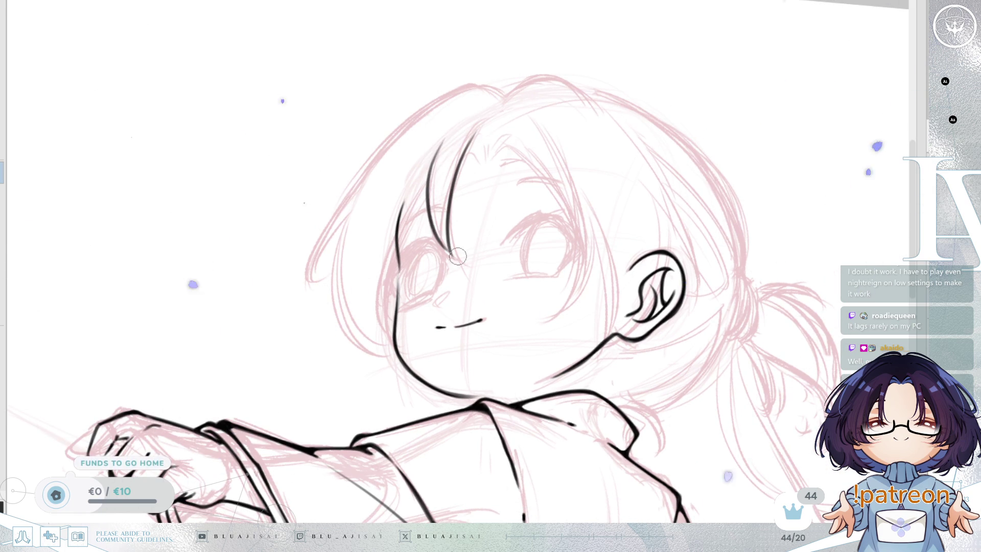
{"action": "key", "text": "ctrl+z"}
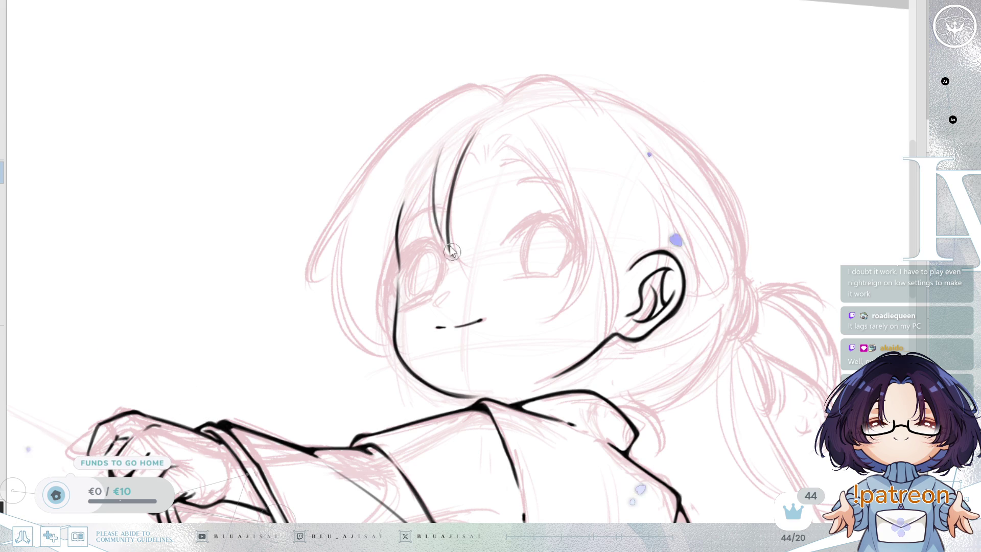
{"action": "left_click_drag", "start_coordinate": [446, 143], "coordinate": [452, 246]}
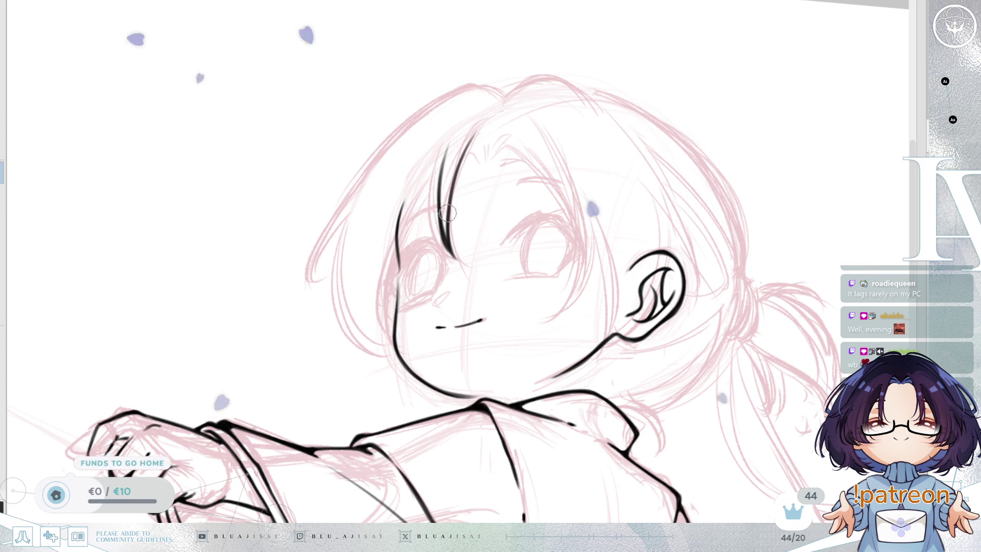
{"action": "left_click_drag", "start_coordinate": [458, 217], "coordinate": [458, 229]}
{"action": "key", "text": "End"}
{"action": "key", "text": "End"}
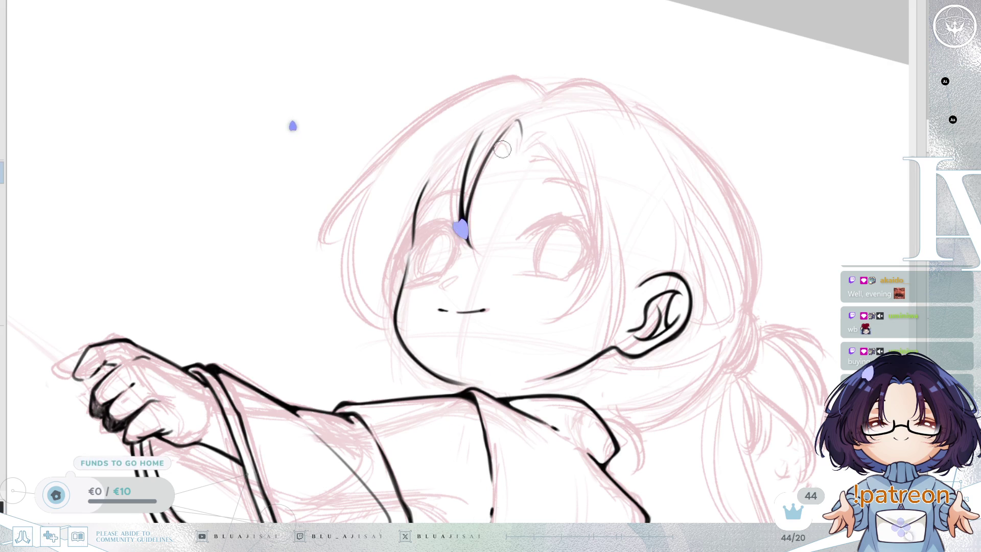
Ink a hair strand on the left side of the head, redoing it once.
{"action": "key", "text": "Home"}
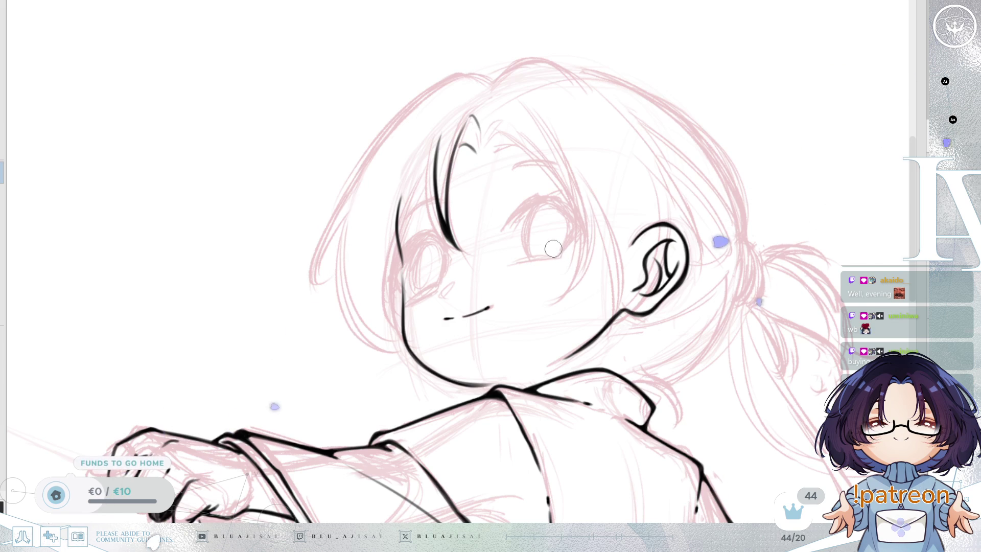
{"action": "left_click_drag", "start_coordinate": [569, 263], "coordinate": [636, 243]}
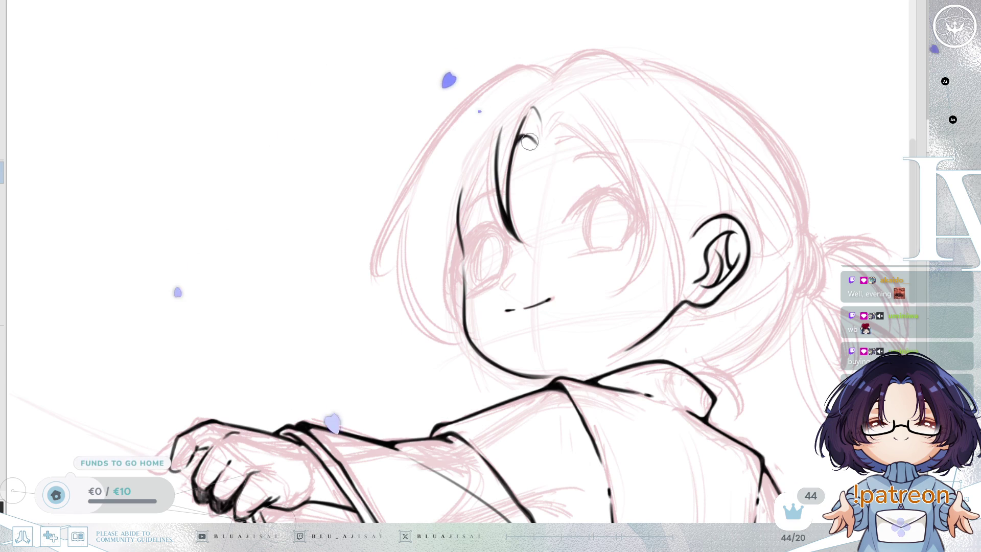
{"action": "left_click_drag", "start_coordinate": [550, 235], "coordinate": [576, 201]}
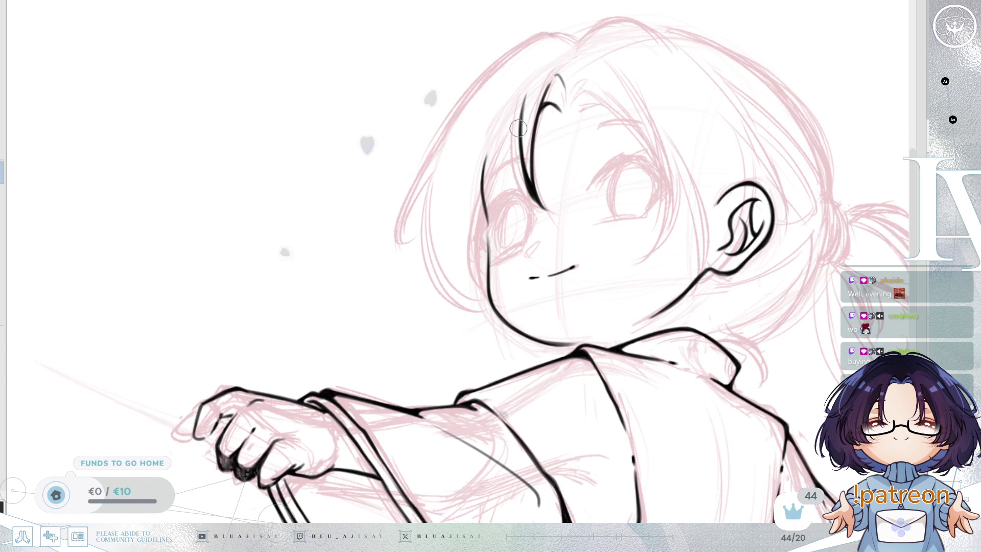
{"action": "left_click_drag", "start_coordinate": [514, 132], "coordinate": [466, 251]}
{"action": "key", "text": "ctrl+z"}
{"action": "mouse_move", "coordinate": [519, 127]}
{"action": "left_mouse_down"}
{"action": "mouse_move", "coordinate": [485, 186]}
{"action": "mouse_move", "coordinate": [519, 130]}
{"action": "left_mouse_up"}
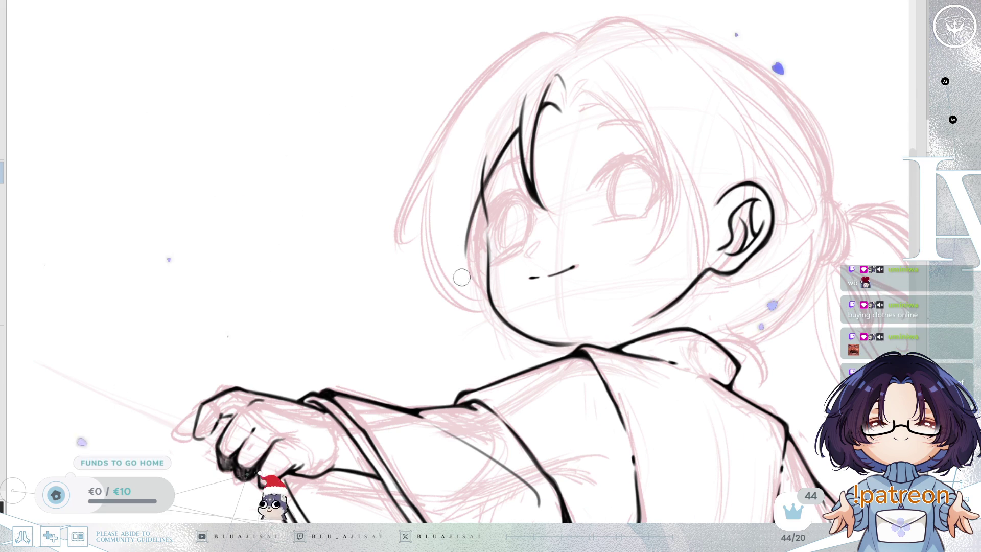
Trace the left cheek contour, retrying several short strokes.
{"action": "left_click_drag", "start_coordinate": [432, 190], "coordinate": [485, 313]}
{"action": "key", "text": "ctrl+z"}
{"action": "left_click_drag", "start_coordinate": [422, 225], "coordinate": [462, 299]}
{"action": "key", "text": "ctrl+z"}
{"action": "mouse_move", "coordinate": [434, 225]}
{"action": "left_mouse_down"}
{"action": "mouse_move", "coordinate": [463, 261]}
{"action": "mouse_move", "coordinate": [452, 276]}
{"action": "left_mouse_up"}
{"action": "key", "text": "ctrl+z"}
{"action": "left_click_drag", "start_coordinate": [497, 240], "coordinate": [450, 280]}
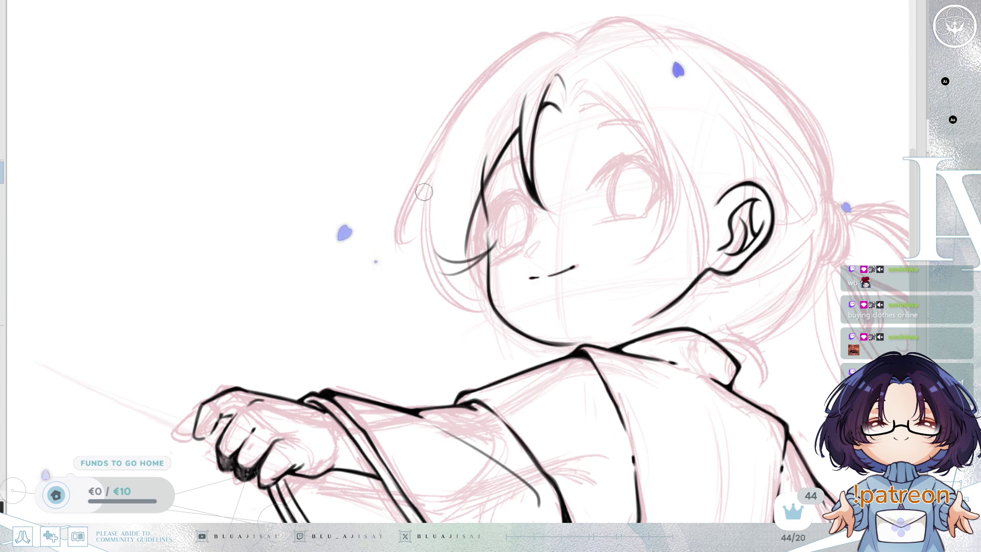
{"action": "key", "text": "ctrl+z"}
Finish the left face contour with a long stroke running down to the chin.
{"action": "left_click_drag", "start_coordinate": [429, 180], "coordinate": [452, 275]}
{"action": "key", "text": "ctrl+z"}
{"action": "left_click_drag", "start_coordinate": [425, 178], "coordinate": [441, 276]}
{"action": "key", "text": "ctrl+z"}
{"action": "mouse_move", "coordinate": [424, 179]}
{"action": "left_mouse_down"}
{"action": "mouse_move", "coordinate": [438, 274]}
{"action": "mouse_move", "coordinate": [488, 309]}
{"action": "left_mouse_up"}
{"action": "key", "text": "ctrl+z"}
{"action": "key", "text": "ctrl+z"}
{"action": "left_click_drag", "start_coordinate": [425, 263], "coordinate": [491, 309]}
{"action": "key", "text": "ctrl+z"}
{"action": "left_click_drag", "start_coordinate": [450, 278], "coordinate": [511, 287]}
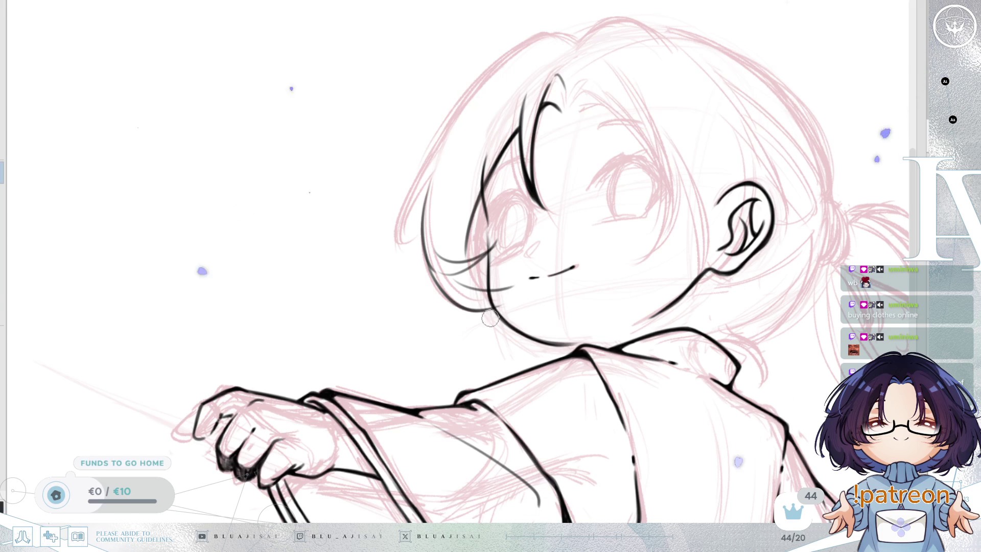
{"action": "key", "text": "h"}
{"action": "left_click_drag", "start_coordinate": [568, 307], "coordinate": [687, 276]}
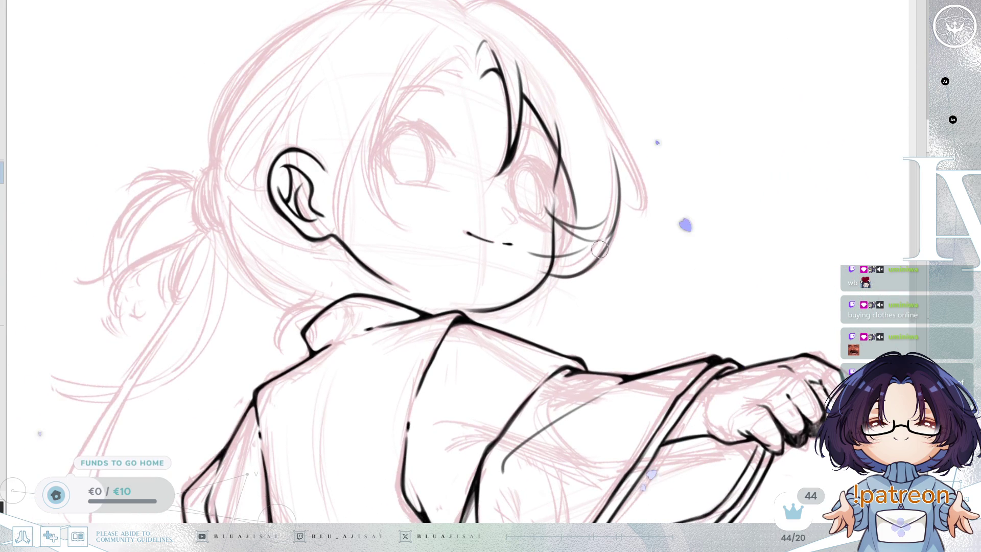
On the mirrored canvas, swap the thin stroke beside the chin for a new hair line.
{"action": "left_click_drag", "start_coordinate": [626, 244], "coordinate": [610, 259]}
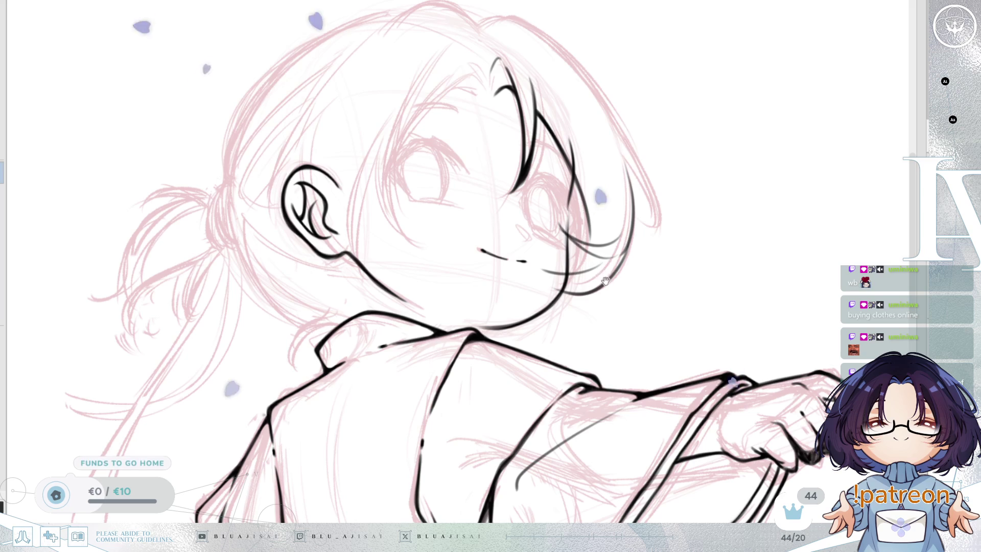
{"action": "key", "text": "ctrl+z"}
{"action": "key", "text": "ctrl+z"}
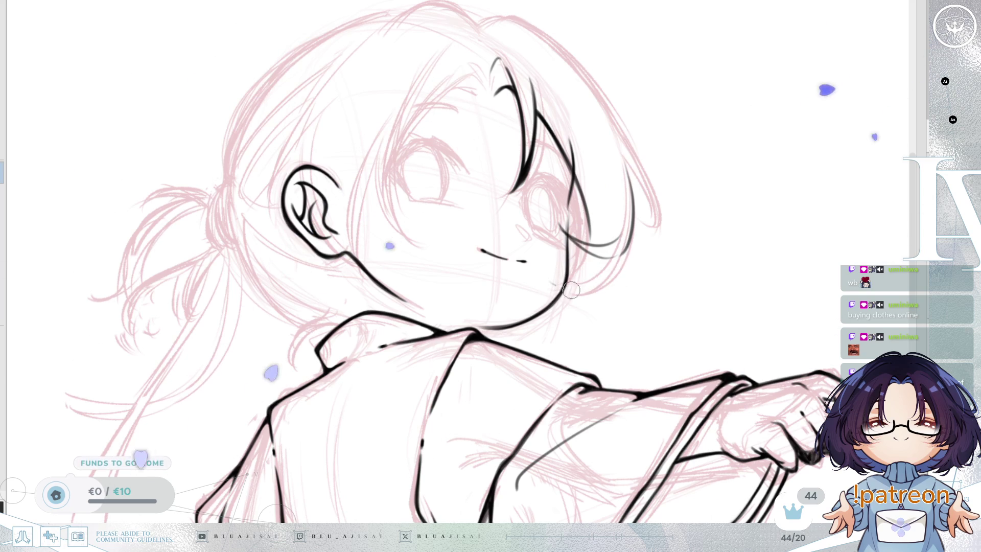
{"action": "mouse_move", "coordinate": [565, 290]}
{"action": "left_mouse_down"}
{"action": "mouse_move", "coordinate": [623, 257]}
{"action": "mouse_move", "coordinate": [593, 307]}
{"action": "mouse_move", "coordinate": [534, 193]}
{"action": "left_mouse_up"}
{"action": "key", "text": "ctrl+z"}
{"action": "key", "text": "h"}
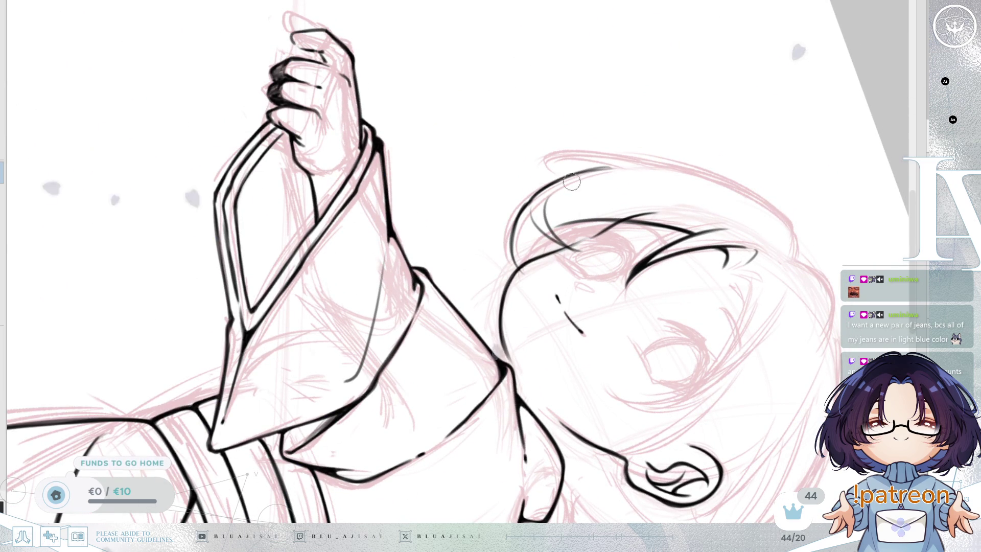
Go over the upper and left hair lines to make them bolder and darker.
{"action": "left_click_drag", "start_coordinate": [551, 185], "coordinate": [612, 168]}
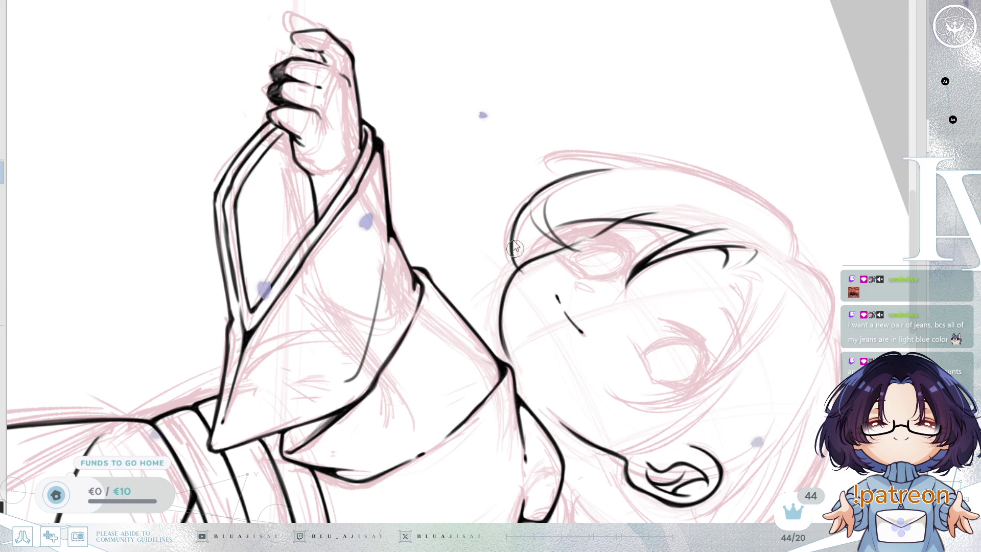
{"action": "left_click_drag", "start_coordinate": [521, 211], "coordinate": [515, 265]}
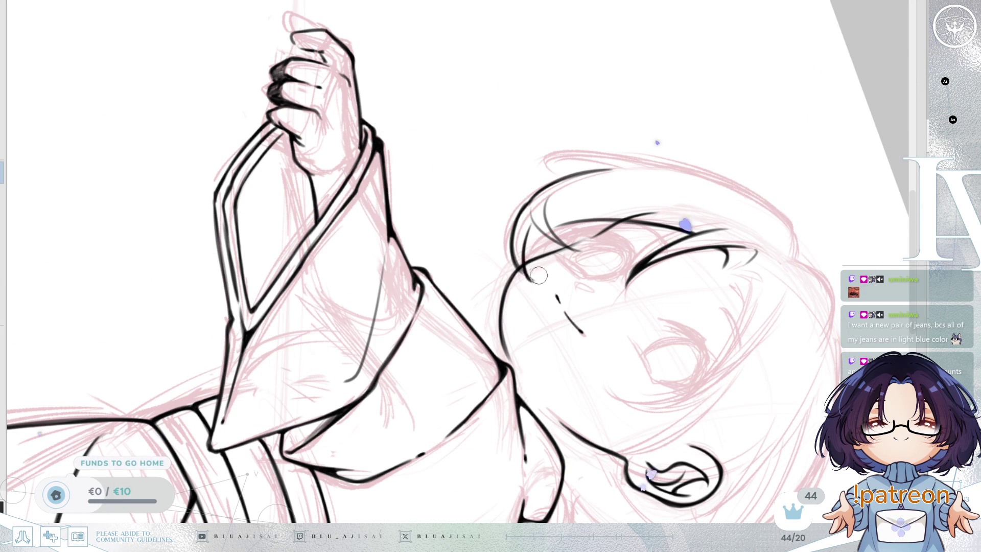
{"action": "key", "text": "h"}
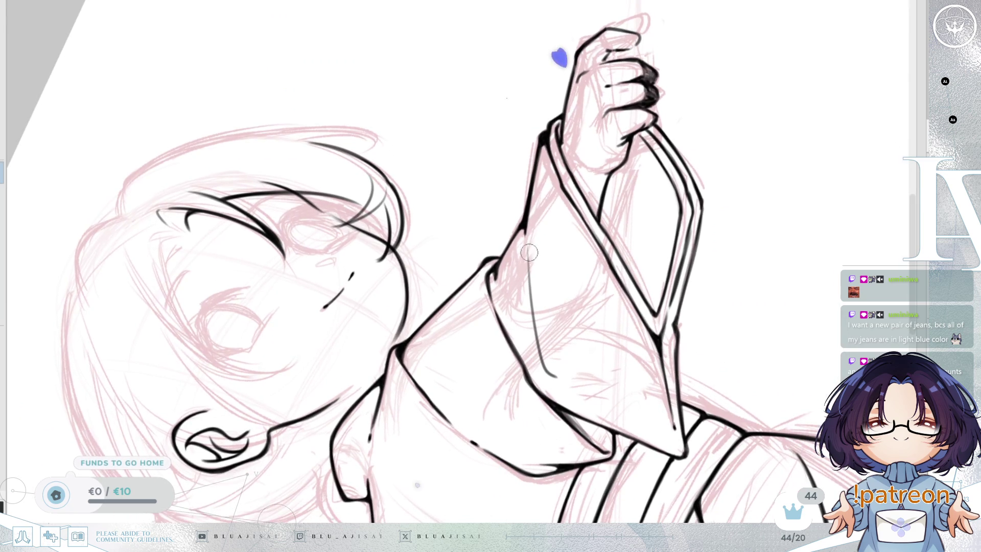
{"action": "left_click_drag", "start_coordinate": [536, 289], "coordinate": [536, 285]}
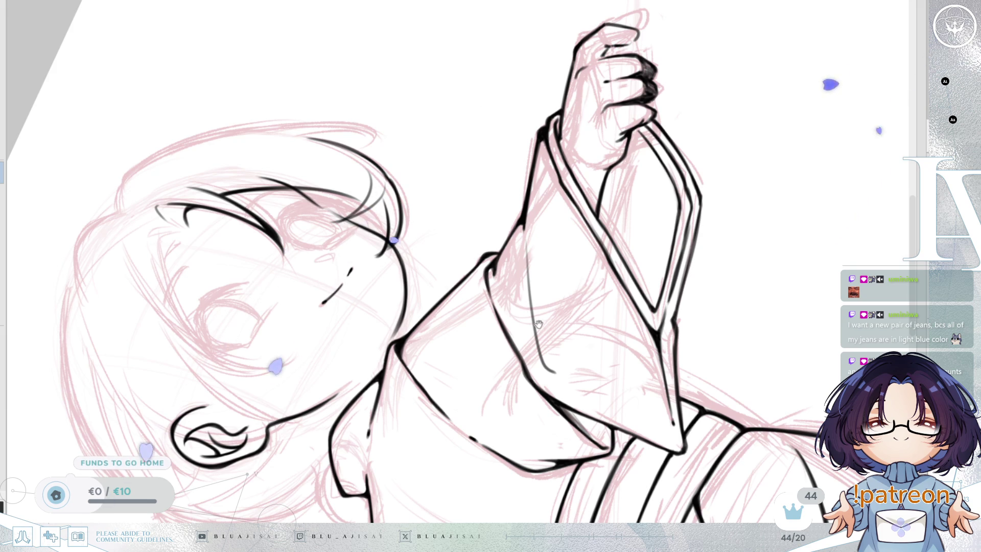
{"action": "mouse_move", "coordinate": [616, 244]}
{"action": "left_mouse_down"}
{"action": "mouse_move", "coordinate": [613, 253]}
{"action": "mouse_move", "coordinate": [704, 264]}
{"action": "left_mouse_up"}
{"action": "key", "text": "Home"}
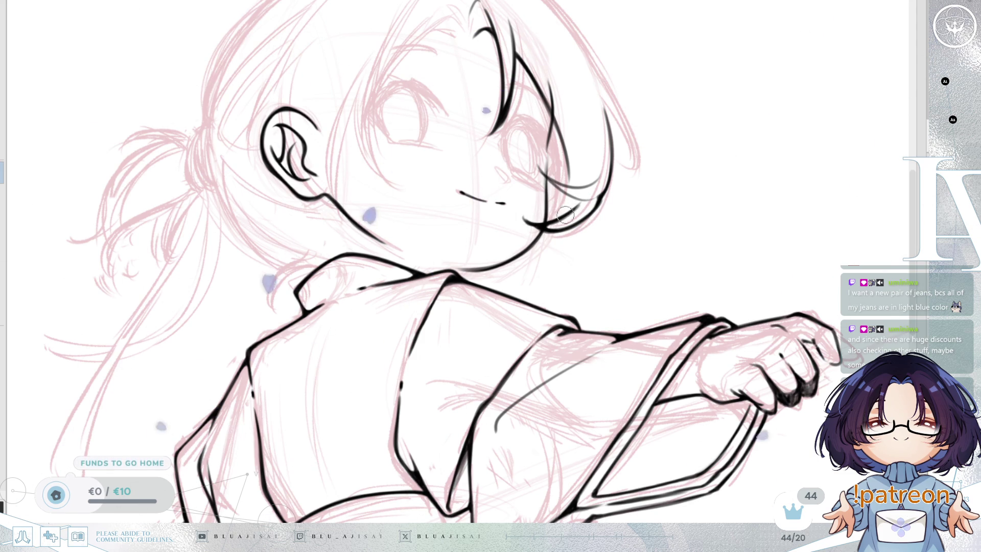
On the mirrored view, ink a hair strand down the bangs, retrying until it fits.
{"action": "key", "text": "h"}
{"action": "left_click_drag", "start_coordinate": [525, 270], "coordinate": [558, 295]}
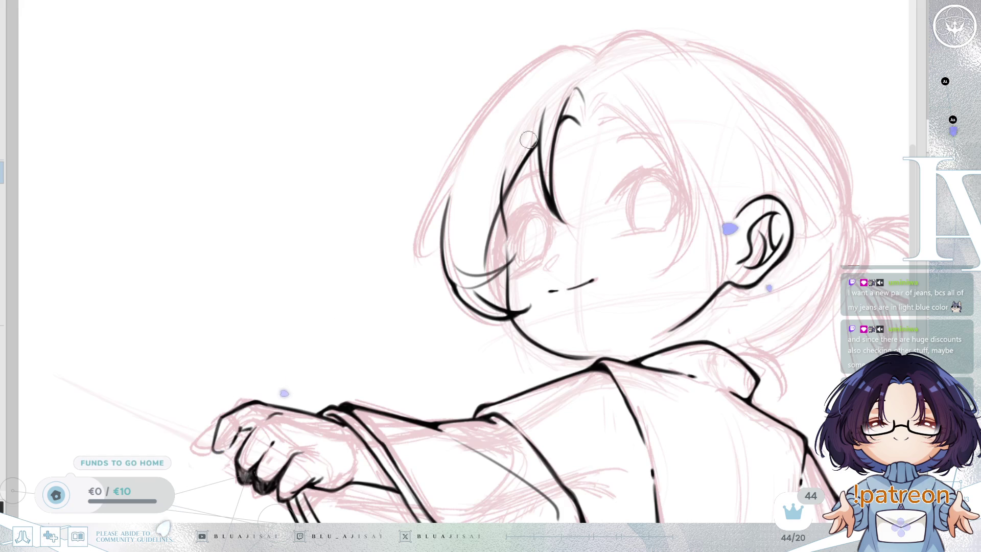
{"action": "key", "text": "ctrl+z"}
{"action": "left_click_drag", "start_coordinate": [498, 120], "coordinate": [473, 268]}
{"action": "key", "text": "ctrl+z"}
{"action": "key", "text": "ctrl+z"}
{"action": "left_click_drag", "start_coordinate": [471, 131], "coordinate": [480, 266]}
{"action": "key", "text": "ctrl+z"}
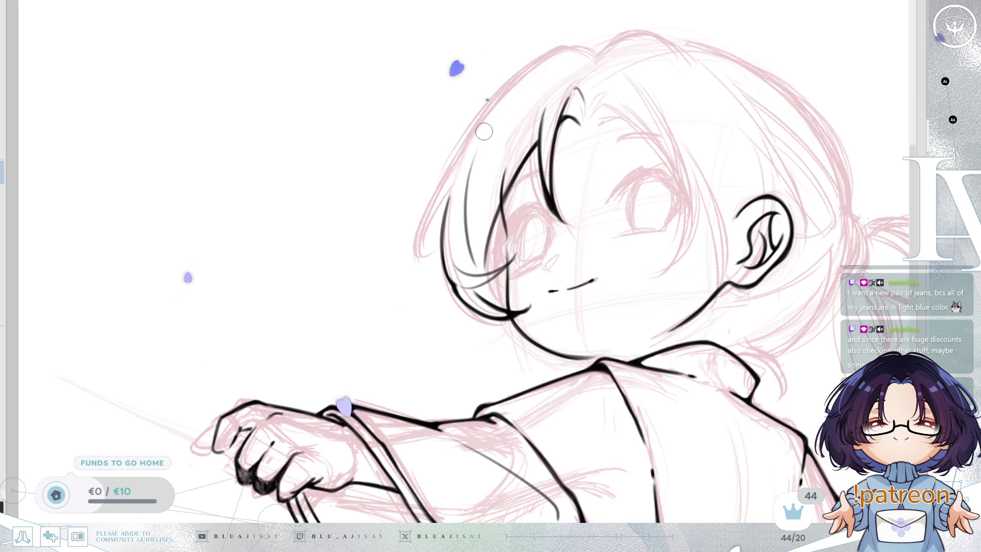
{"action": "key", "text": "ctrl+z"}
{"action": "mouse_move", "coordinate": [483, 135]}
{"action": "left_mouse_down"}
{"action": "mouse_move", "coordinate": [471, 233]}
{"action": "mouse_move", "coordinate": [471, 219]}
{"action": "mouse_move", "coordinate": [521, 269]}
{"action": "mouse_move", "coordinate": [528, 234]}
{"action": "mouse_move", "coordinate": [501, 258]}
{"action": "left_mouse_up"}
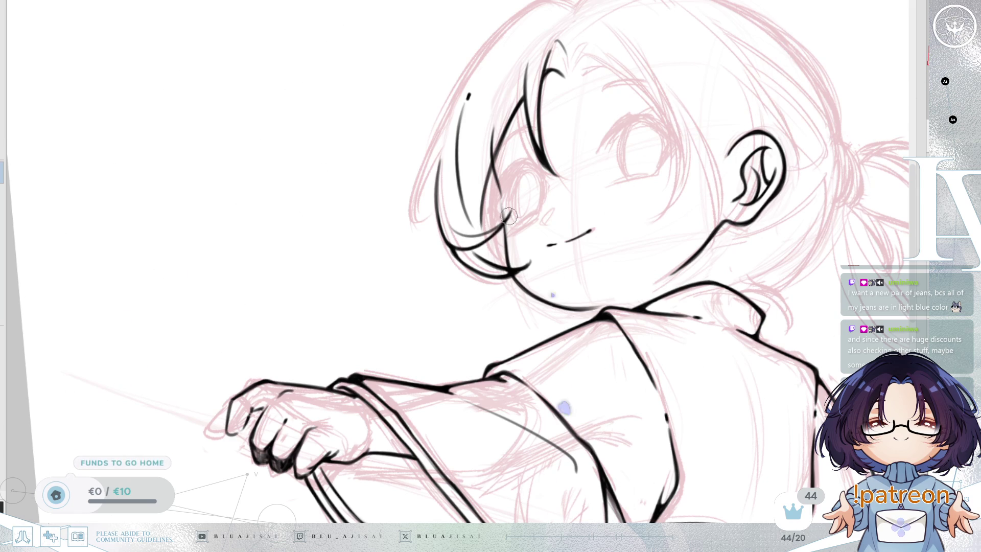
{"action": "left_click_drag", "start_coordinate": [453, 244], "coordinate": [481, 229]}
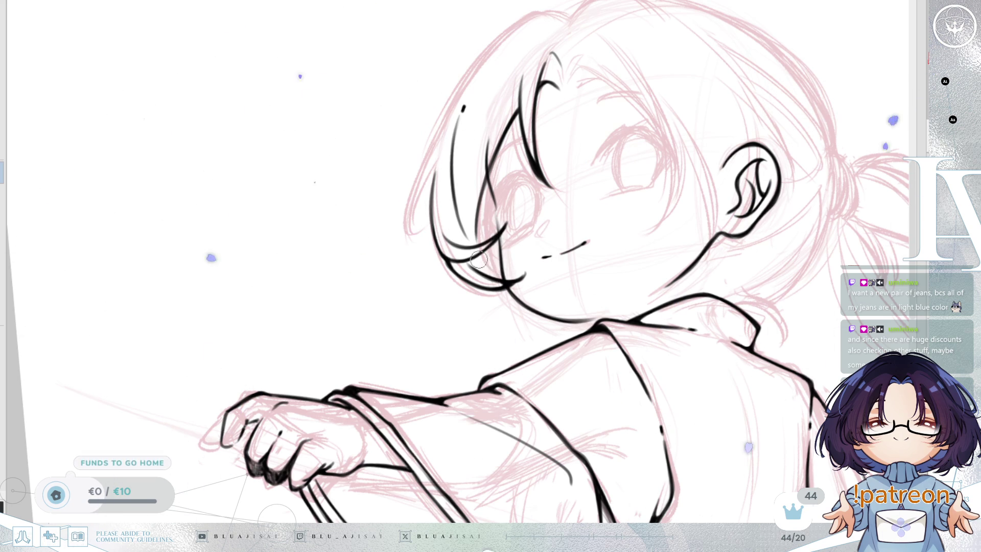
{"action": "key", "text": "End"}
{"action": "key", "text": "End"}
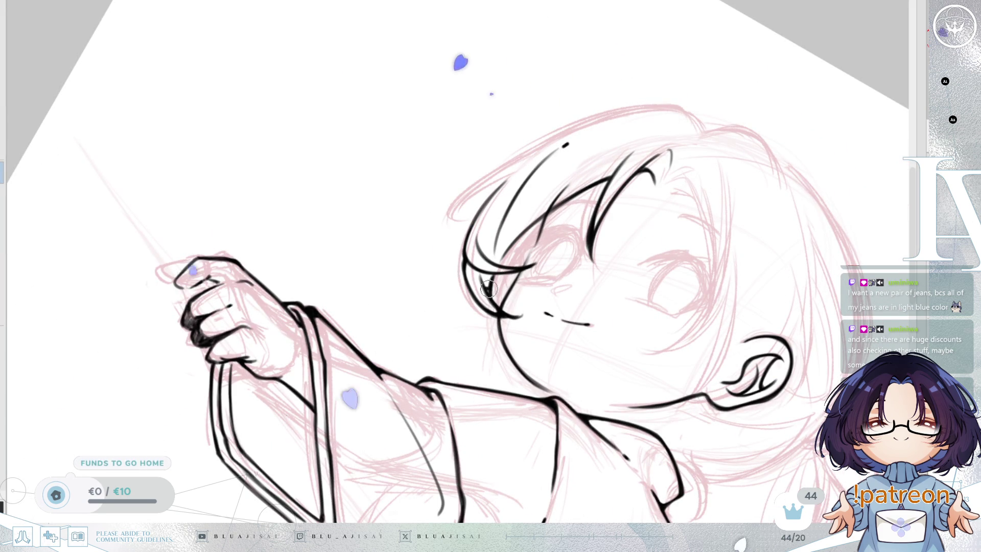
{"action": "key", "text": "Delete"}
{"action": "key", "text": "Delete"}
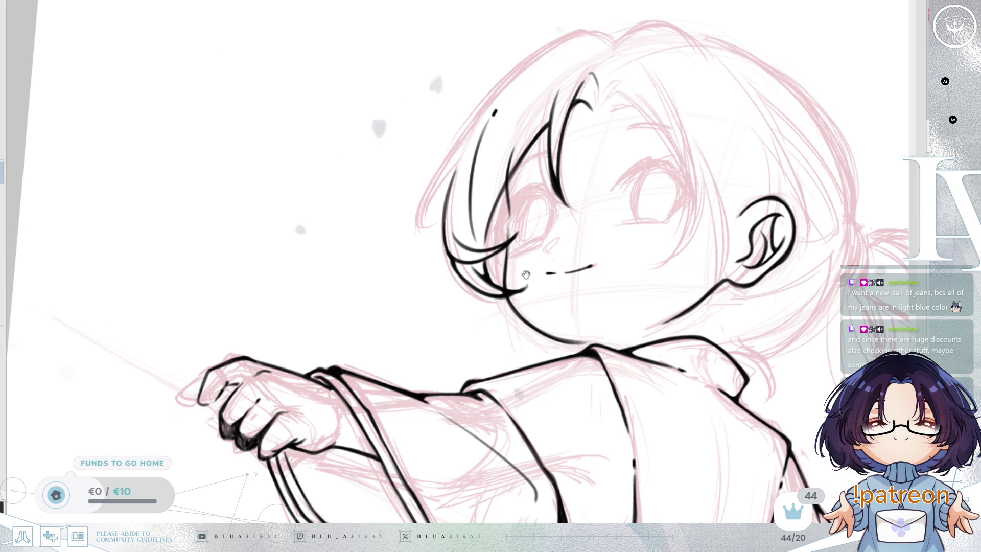
Ink a strand arcing across the forehead after two discarded hair strokes.
{"action": "scroll", "coordinate": [491, 151], "scroll_direction": "up", "scroll_amount": 1}
{"action": "left_click_drag", "start_coordinate": [492, 150], "coordinate": [468, 253]}
{"action": "key", "text": "ctrl+z"}
{"action": "key", "text": "ctrl+z"}
{"action": "key", "text": "ctrl+z"}
{"action": "key", "text": "ctrl+z"}
{"action": "left_click_drag", "start_coordinate": [492, 150], "coordinate": [469, 286]}
{"action": "key", "text": "ctrl+z"}
{"action": "left_click_drag", "start_coordinate": [505, 226], "coordinate": [571, 207]}
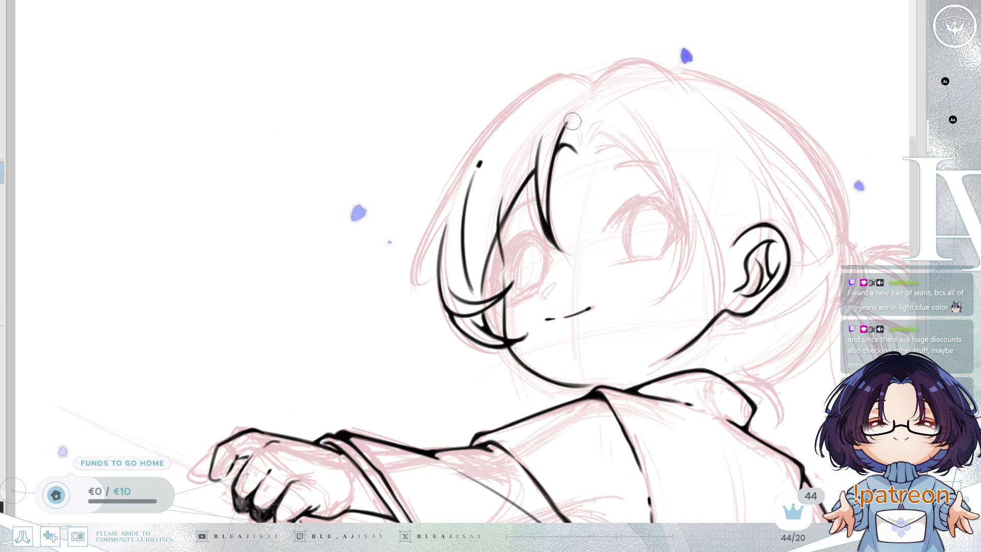
{"action": "mouse_move", "coordinate": [568, 121]}
{"action": "left_mouse_down"}
{"action": "mouse_move", "coordinate": [584, 170]}
{"action": "mouse_move", "coordinate": [568, 165]}
{"action": "mouse_move", "coordinate": [574, 154]}
{"action": "mouse_move", "coordinate": [583, 169]}
{"action": "mouse_move", "coordinate": [573, 90]}
{"action": "mouse_move", "coordinate": [473, 162]}
{"action": "left_mouse_up"}
Draw the head-top outline, trying several curve shapes.
{"action": "key", "text": "ctrl+z"}
{"action": "key", "text": "ctrl+z"}
{"action": "mouse_move", "coordinate": [571, 94]}
{"action": "left_mouse_down"}
{"action": "mouse_move", "coordinate": [480, 139]}
{"action": "mouse_move", "coordinate": [473, 159]}
{"action": "left_mouse_up"}
{"action": "key", "text": "ctrl+z"}
{"action": "left_click_drag", "start_coordinate": [574, 94], "coordinate": [479, 155]}
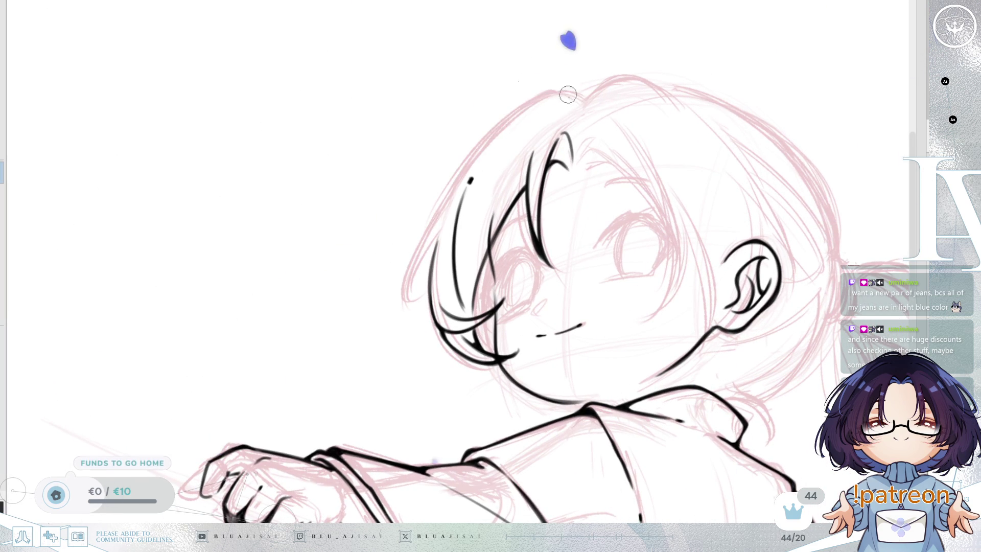
{"action": "left_click_drag", "start_coordinate": [572, 94], "coordinate": [466, 161]}
{"action": "key", "text": "ctrl+z"}
{"action": "left_click_drag", "start_coordinate": [548, 92], "coordinate": [438, 202]}
{"action": "key", "text": "ctrl+z"}
Extend the head-top outline down the side of the head to the cheek.
{"action": "left_click_drag", "start_coordinate": [551, 92], "coordinate": [434, 215]}
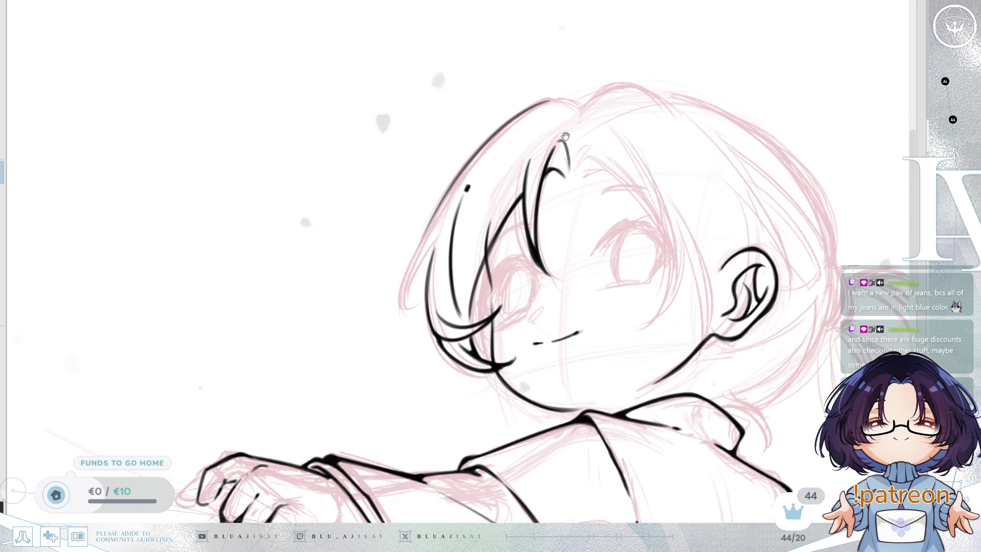
{"action": "key", "text": "ctrl+z"}
{"action": "left_click_drag", "start_coordinate": [551, 110], "coordinate": [437, 210]}
{"action": "key", "text": "ctrl+z"}
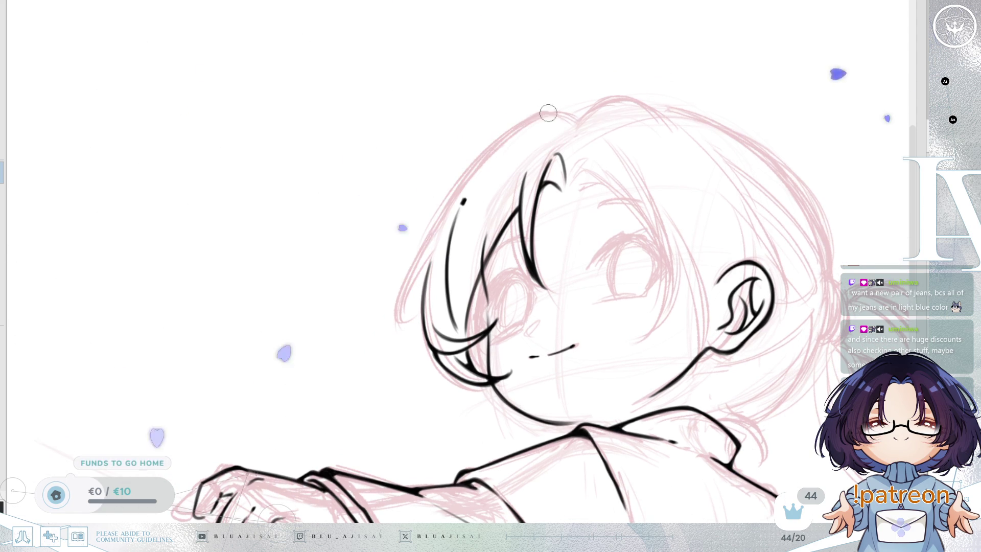
{"action": "left_click_drag", "start_coordinate": [547, 109], "coordinate": [427, 245]}
{"action": "key", "text": "ctrl+z"}
{"action": "left_click_drag", "start_coordinate": [551, 113], "coordinate": [430, 240]}
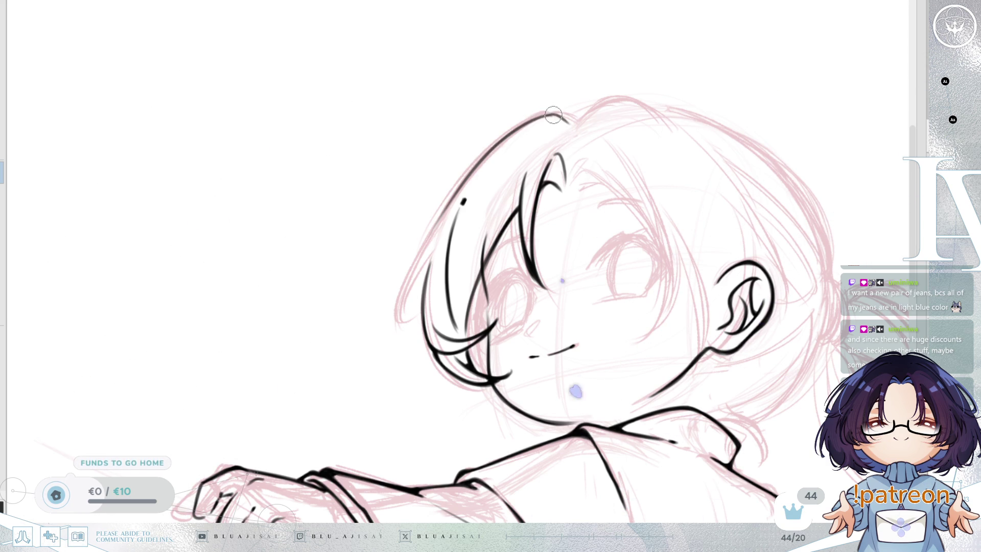
{"action": "left_click_drag", "start_coordinate": [484, 204], "coordinate": [514, 113]}
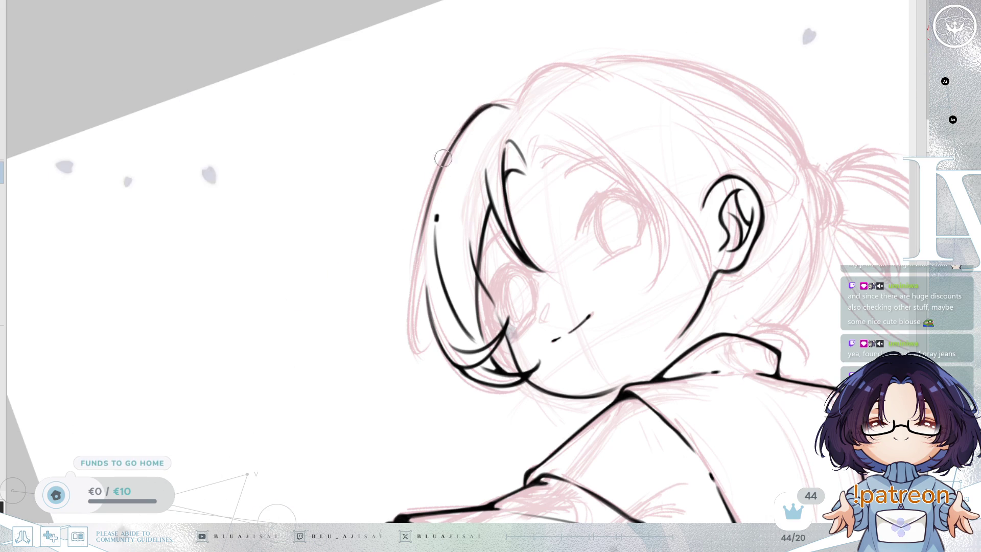
Ink the outer hair edge down the left side, redrawing it several times.
{"action": "mouse_move", "coordinate": [474, 115]}
{"action": "left_mouse_down"}
{"action": "mouse_move", "coordinate": [559, 114]}
{"action": "mouse_move", "coordinate": [556, 123]}
{"action": "mouse_move", "coordinate": [604, 132]}
{"action": "left_mouse_up"}
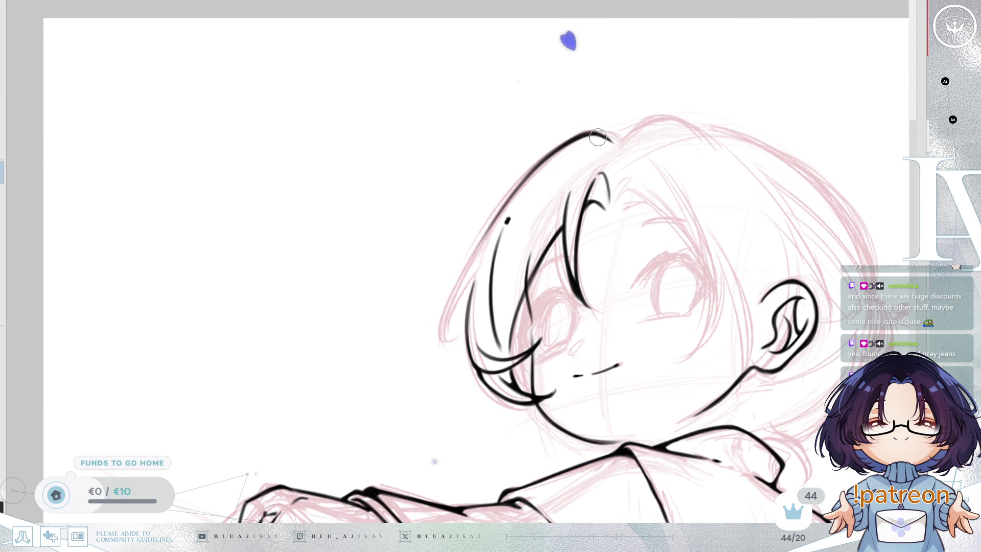
{"action": "left_click_drag", "start_coordinate": [488, 255], "coordinate": [462, 345]}
{"action": "key", "text": "ctrl+z"}
{"action": "left_click_drag", "start_coordinate": [483, 239], "coordinate": [469, 336]}
{"action": "key", "text": "ctrl+z"}
{"action": "left_click_drag", "start_coordinate": [470, 252], "coordinate": [438, 339]}
{"action": "key", "text": "ctrl+z"}
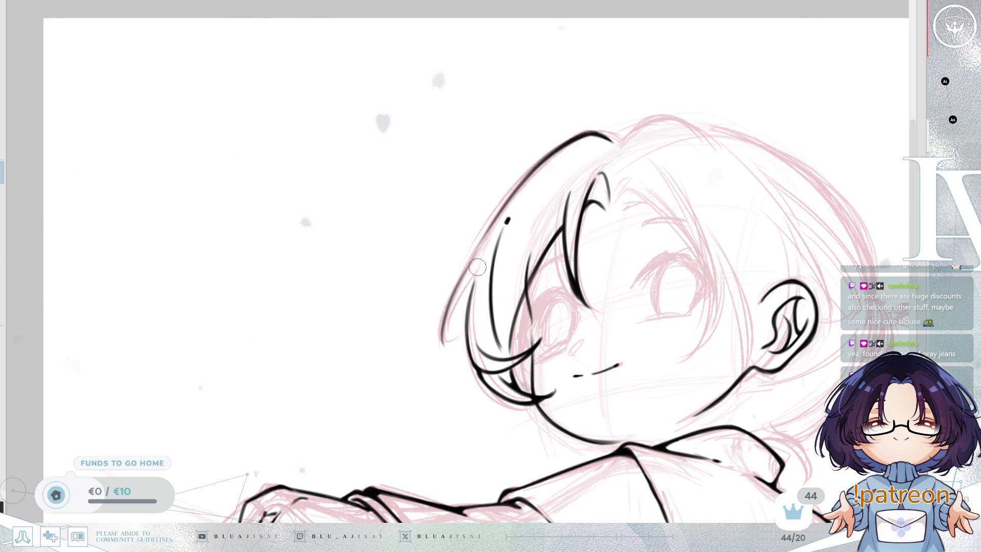
{"action": "left_click_drag", "start_coordinate": [471, 258], "coordinate": [445, 338]}
{"action": "key", "text": "ctrl+z"}
{"action": "left_click_drag", "start_coordinate": [473, 260], "coordinate": [446, 337]}
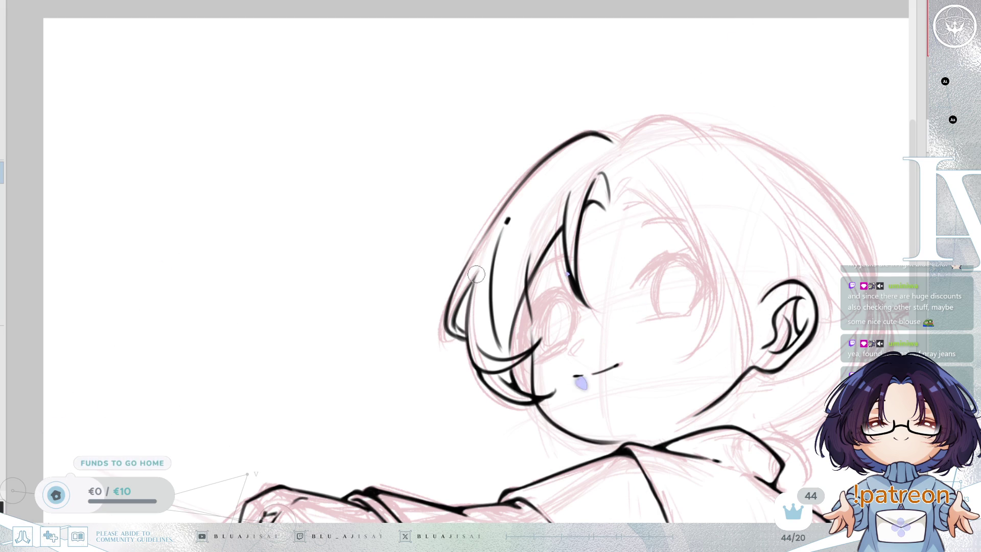
Adjust the brush size, level the rotation and zoom out to the whole figure.
{"action": "key", "text": "e"}
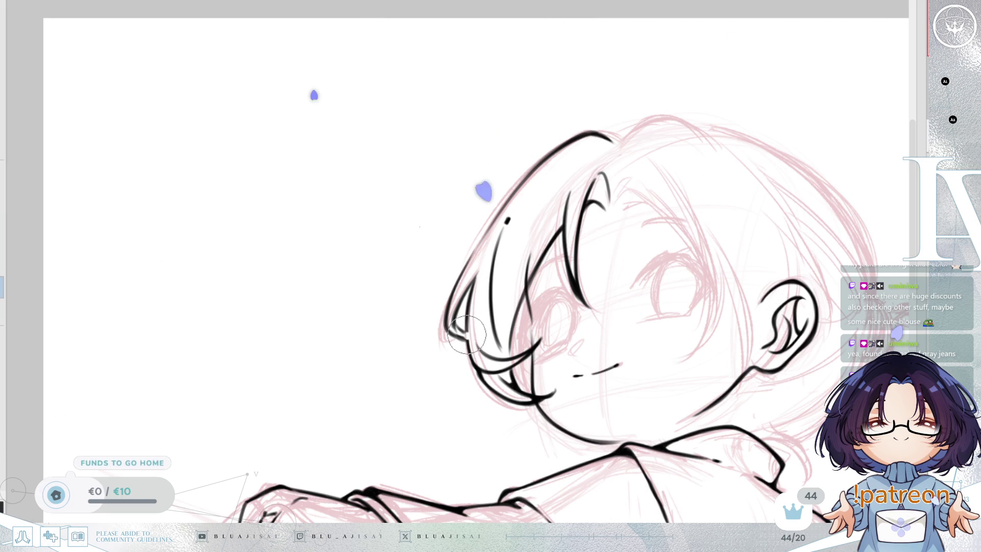
{"action": "key", "text": "n"}
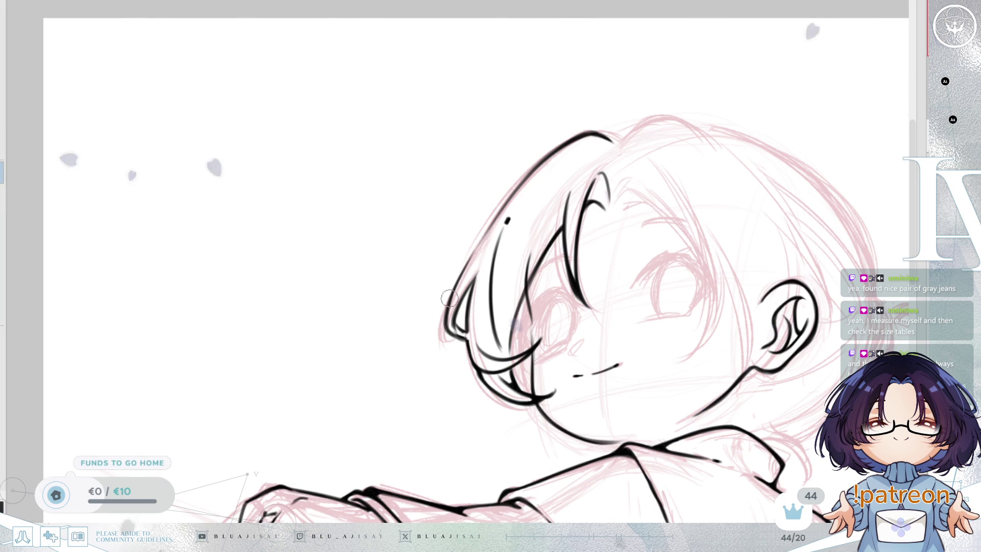
{"action": "key", "text": "Delete"}
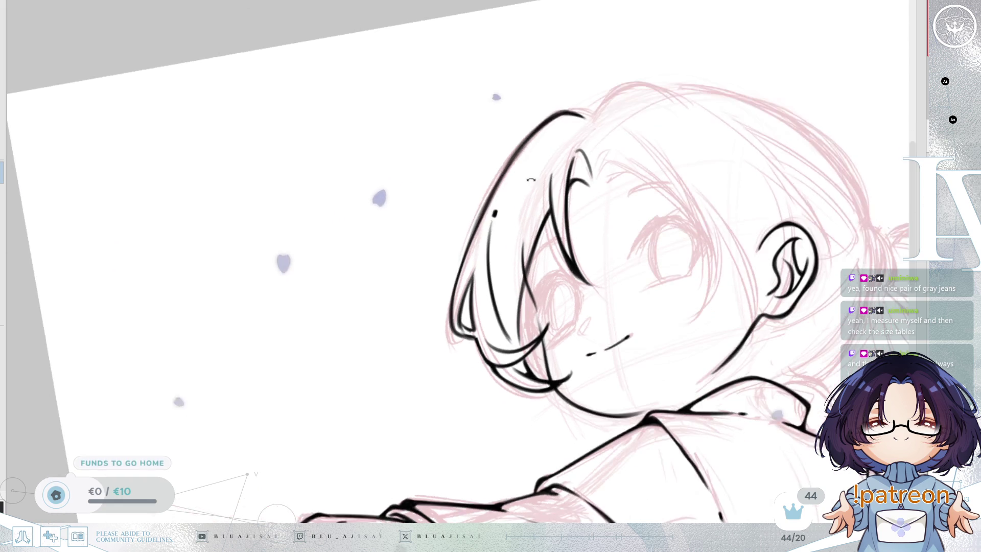
{"action": "key", "text": "Home"}
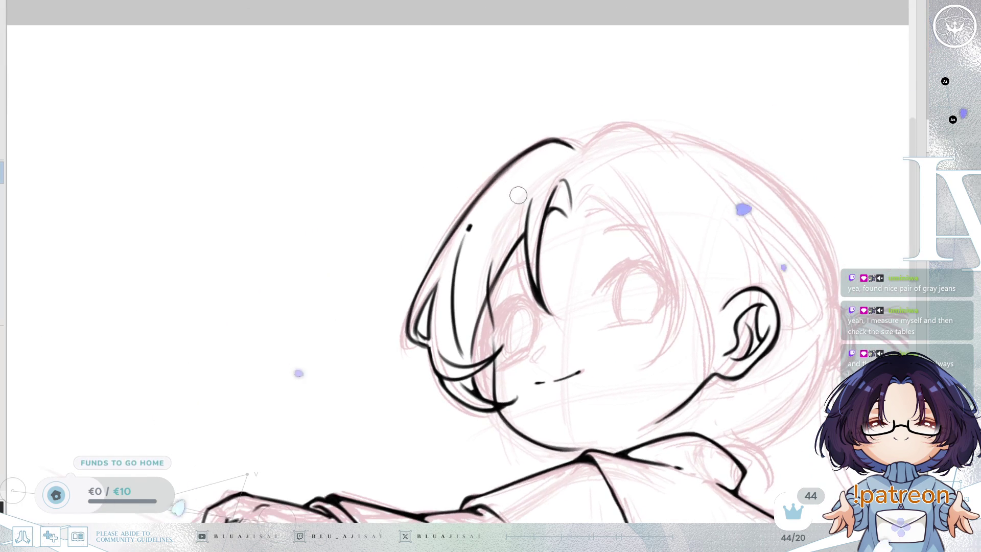
{"action": "key", "text": "minus"}
{"action": "scroll", "coordinate": [517, 195], "scroll_direction": "up", "scroll_amount": 3}
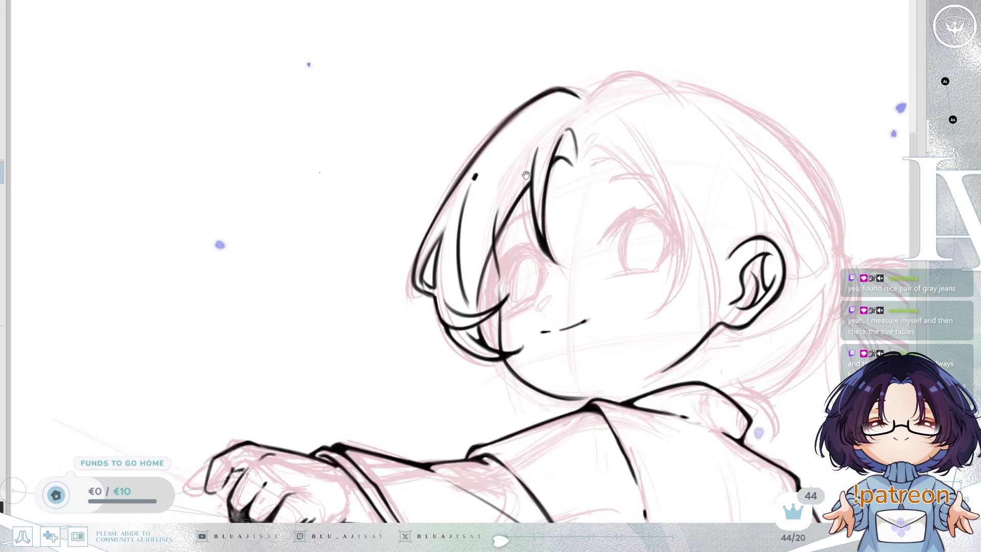
{"action": "scroll", "coordinate": [520, 186], "scroll_direction": "up", "scroll_amount": 1}
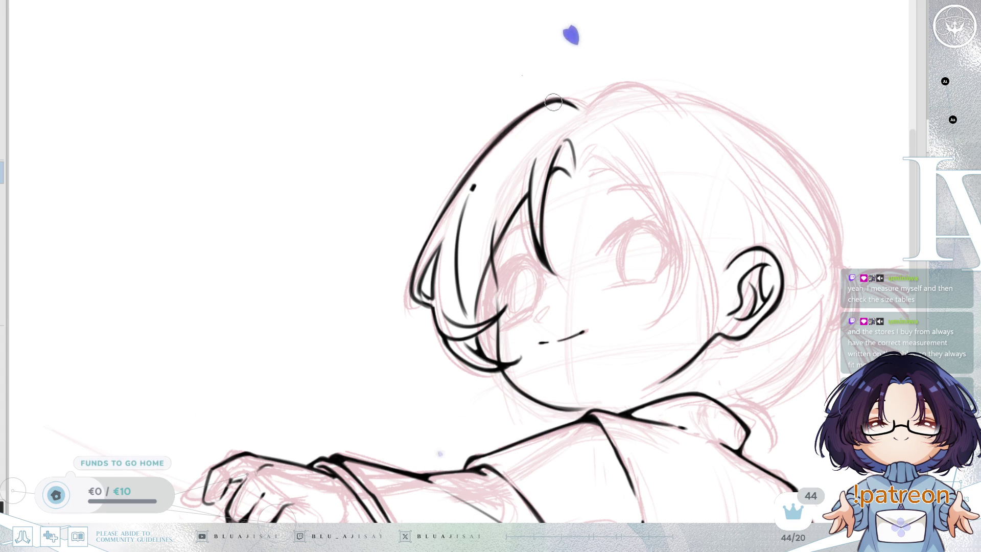
{"action": "key", "text": "minus"}
{"action": "key", "text": "minus"}
{"action": "key", "text": "minus"}
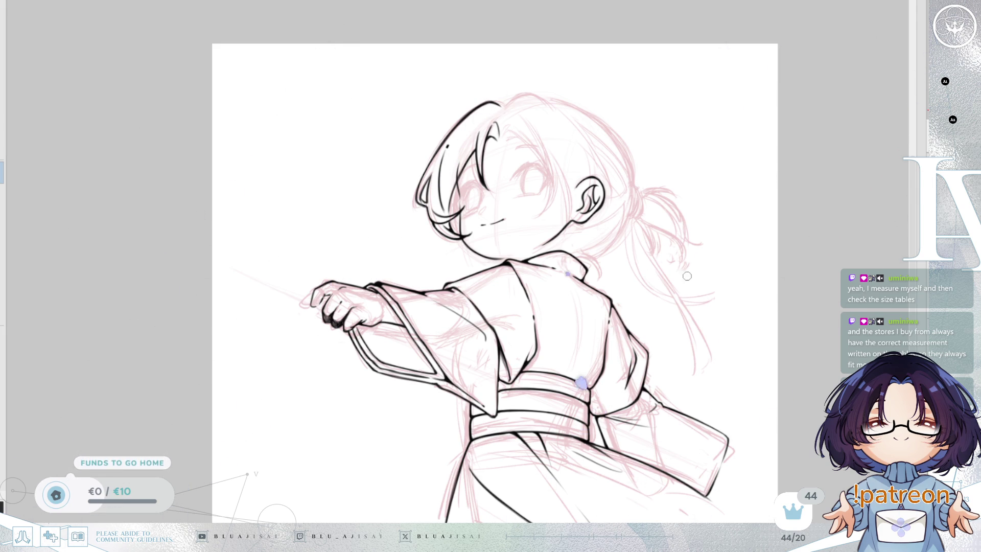
Zoom in on the girl's face, rotate it, and mirror the canvas horizontally.
{"action": "left_click_drag", "start_coordinate": [808, 239], "coordinate": [802, 245]}
{"action": "scroll", "coordinate": [519, 151], "scroll_direction": "up", "scroll_amount": 4}
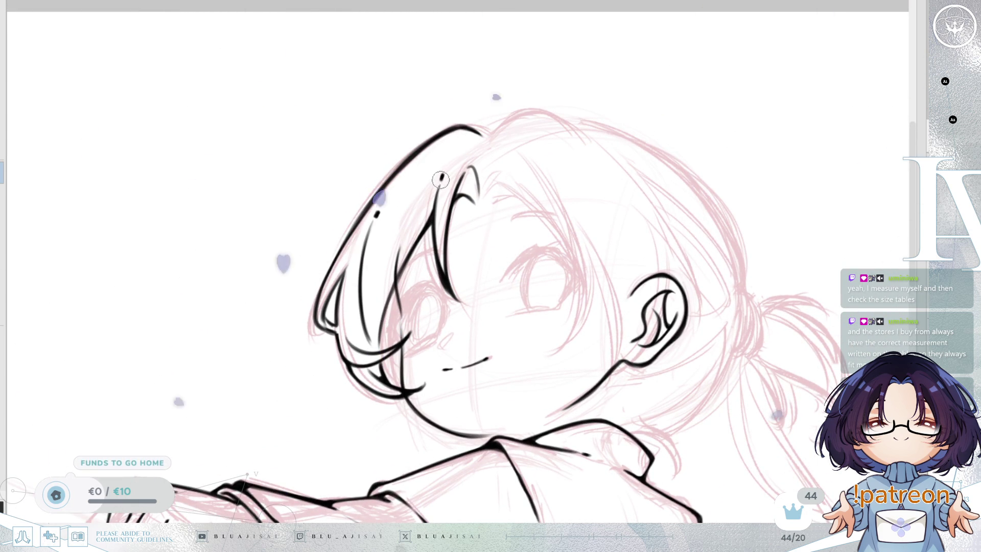
{"action": "left_click_drag", "start_coordinate": [454, 256], "coordinate": [546, 226]}
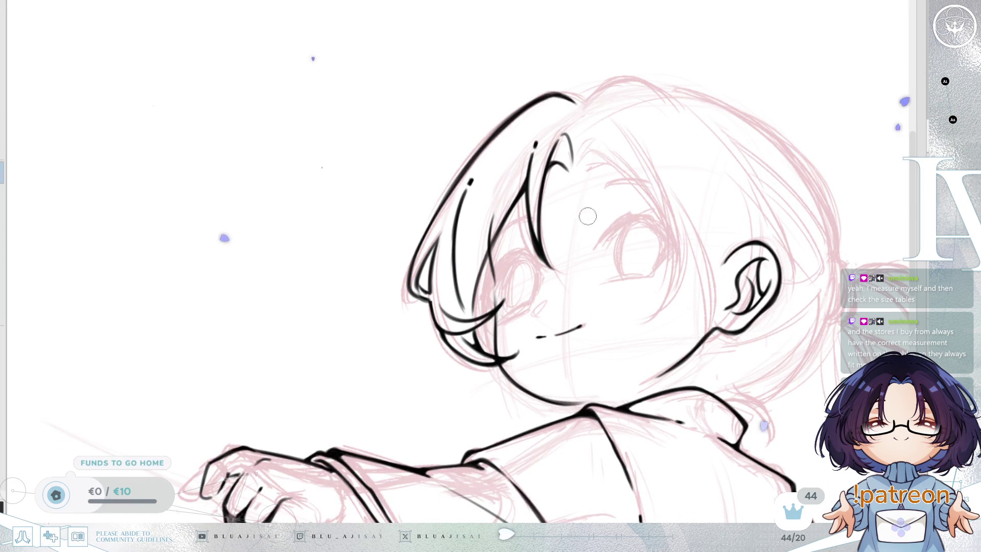
{"action": "left_click_drag", "start_coordinate": [464, 193], "coordinate": [501, 275]}
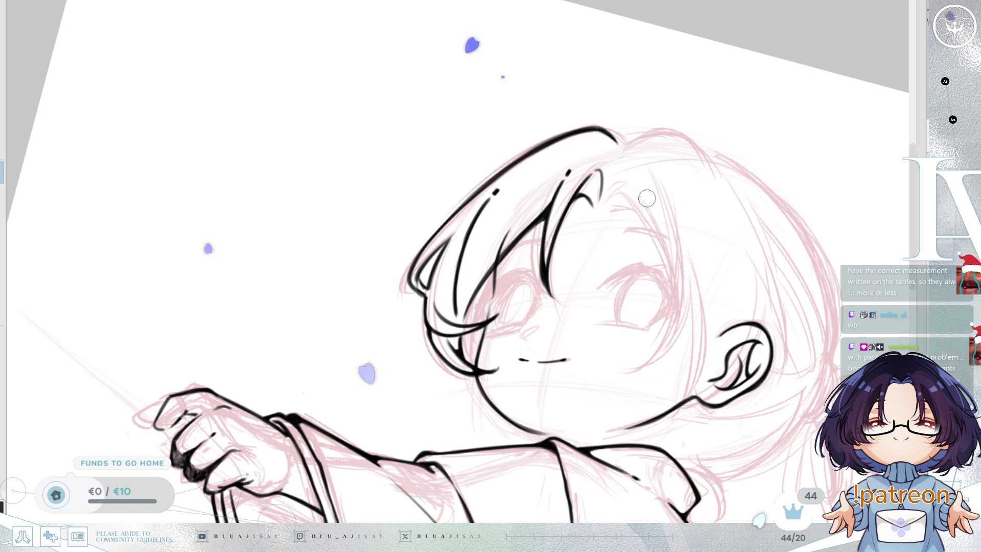
{"action": "key", "text": "h"}
{"action": "left_click_drag", "start_coordinate": [516, 291], "coordinate": [624, 153]}
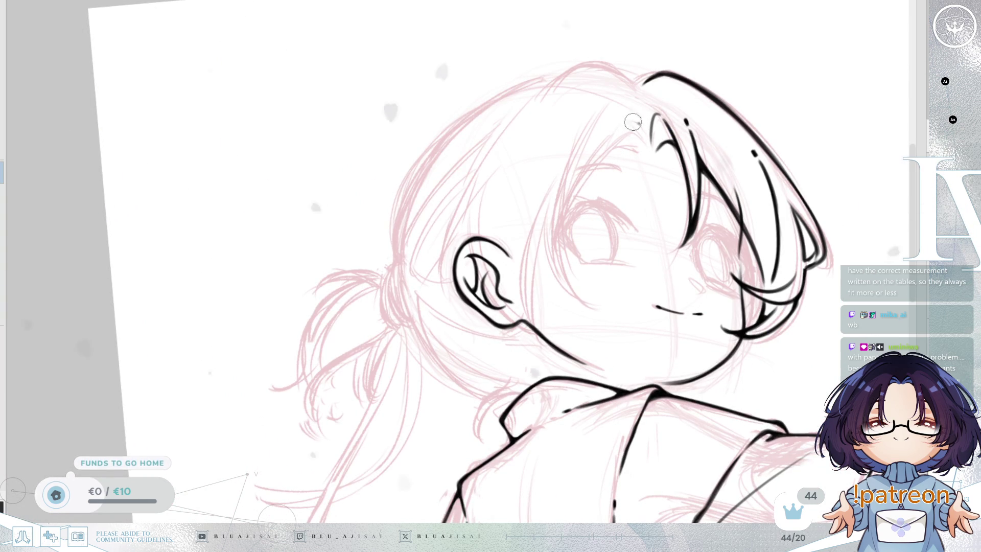
Ink and redraw two bang strands falling over the forehead beside the eye.
{"action": "left_click_drag", "start_coordinate": [630, 126], "coordinate": [549, 266]}
{"action": "key", "text": "ctrl+z"}
{"action": "left_click_drag", "start_coordinate": [628, 127], "coordinate": [548, 272]}
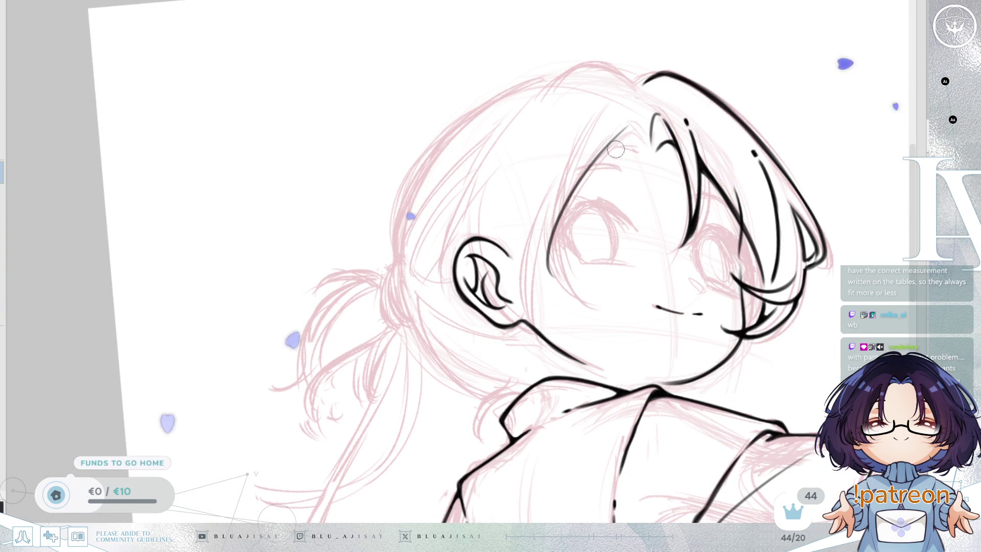
{"action": "mouse_move", "coordinate": [579, 148]}
{"action": "left_mouse_down"}
{"action": "mouse_move", "coordinate": [545, 250]}
{"action": "mouse_move", "coordinate": [548, 289]}
{"action": "left_mouse_up"}
{"action": "key", "text": "ctrl+z"}
{"action": "left_click_drag", "start_coordinate": [575, 193], "coordinate": [558, 290]}
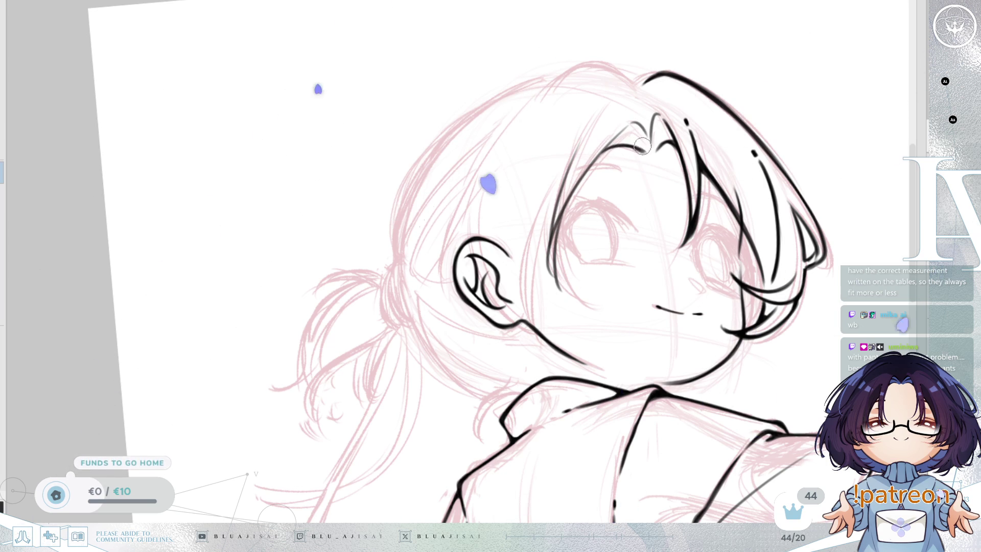
{"action": "scroll", "coordinate": [664, 175], "scroll_direction": "down", "scroll_amount": 1}
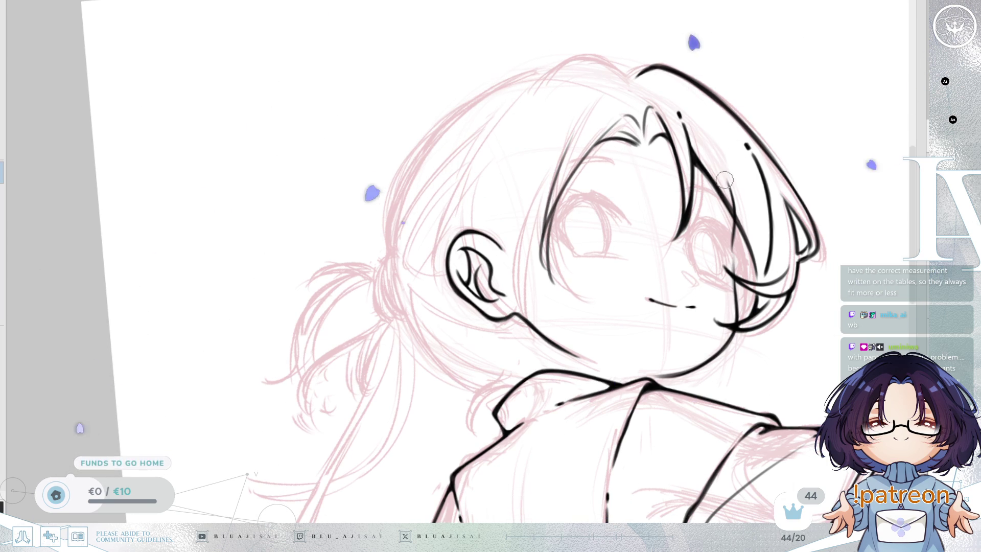
{"action": "key", "text": "5"}
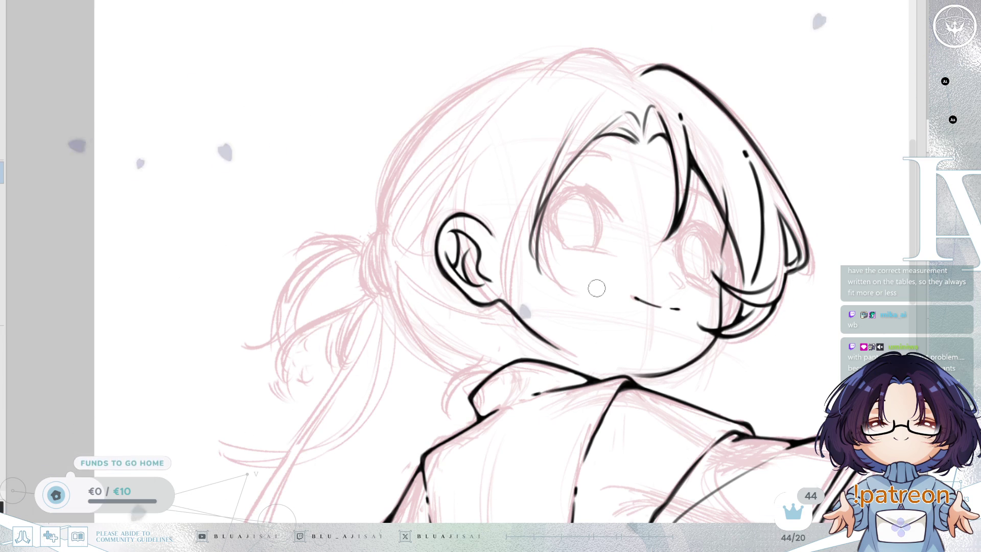
{"action": "left_click_drag", "start_coordinate": [620, 231], "coordinate": [617, 233]}
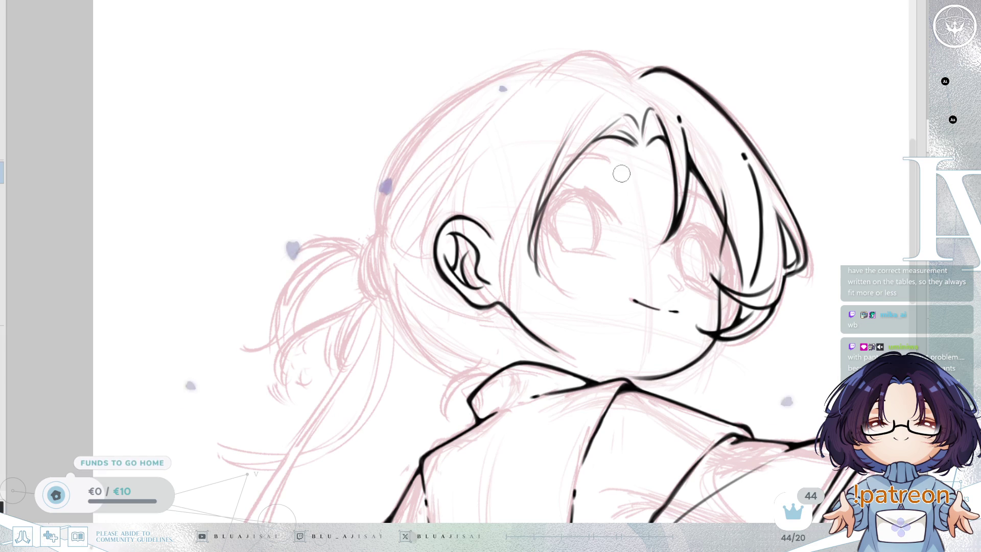
Ink the hair's left outer edge down to the ear, ending with a tapered stroke.
{"action": "left_click_drag", "start_coordinate": [596, 122], "coordinate": [636, 152]}
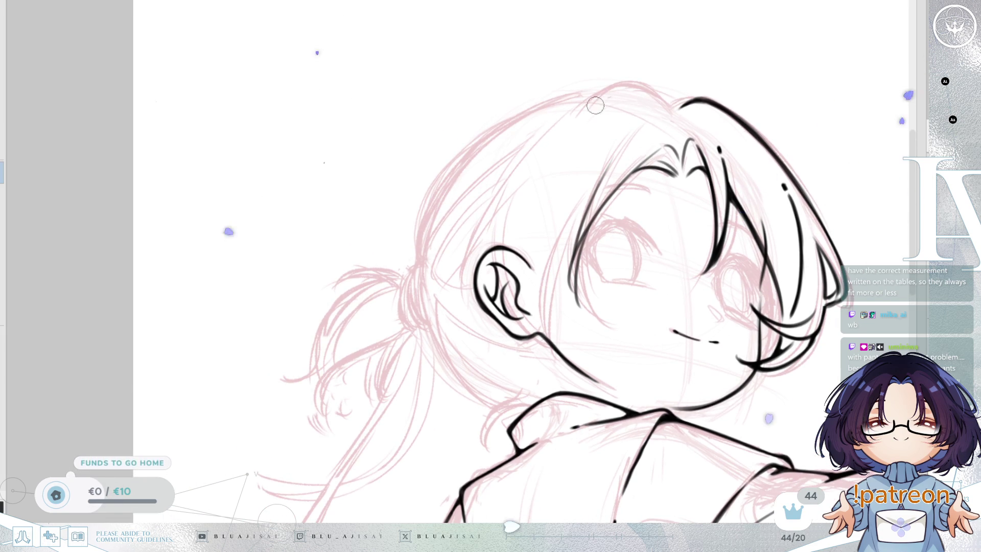
{"action": "left_click_drag", "start_coordinate": [561, 129], "coordinate": [468, 245]}
{"action": "key", "text": "ctrl+z"}
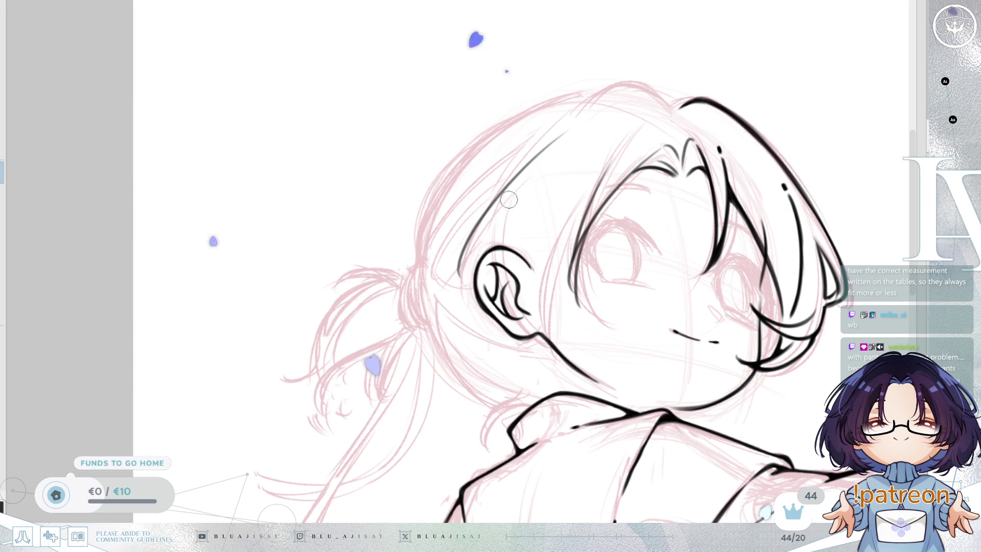
{"action": "left_click_drag", "start_coordinate": [505, 211], "coordinate": [476, 260]}
{"action": "scroll", "coordinate": [536, 194], "scroll_direction": "up", "scroll_amount": 1}
{"action": "key", "text": "ctrl+z"}
{"action": "left_click_drag", "start_coordinate": [511, 179], "coordinate": [454, 270]}
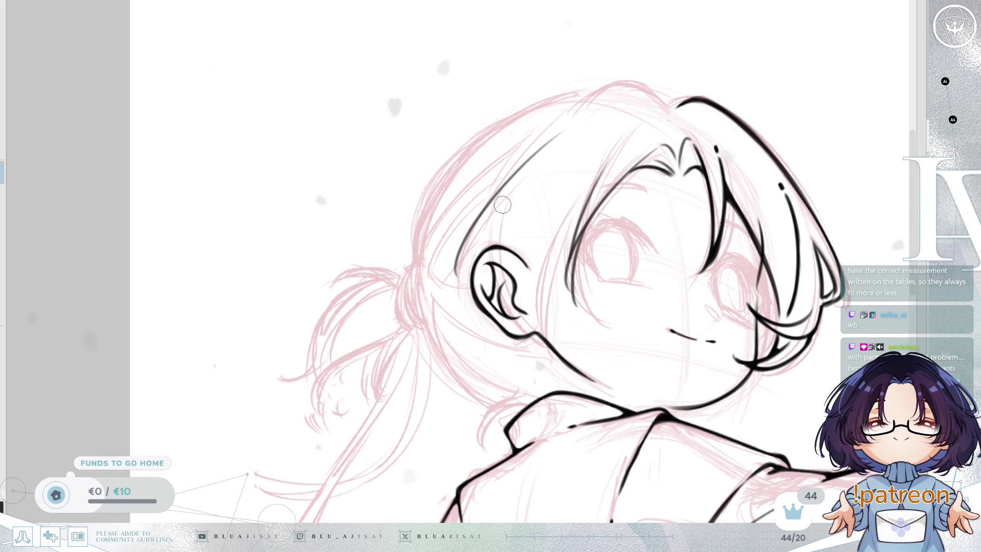
{"action": "key", "text": "ctrl+z"}
{"action": "left_click_drag", "start_coordinate": [501, 210], "coordinate": [455, 272]}
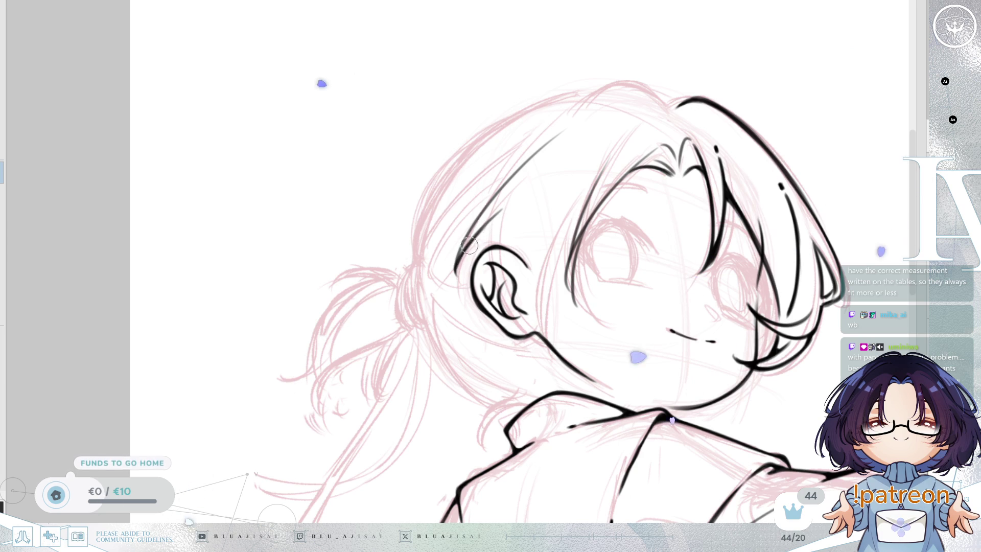
{"action": "left_click_drag", "start_coordinate": [489, 206], "coordinate": [459, 255]}
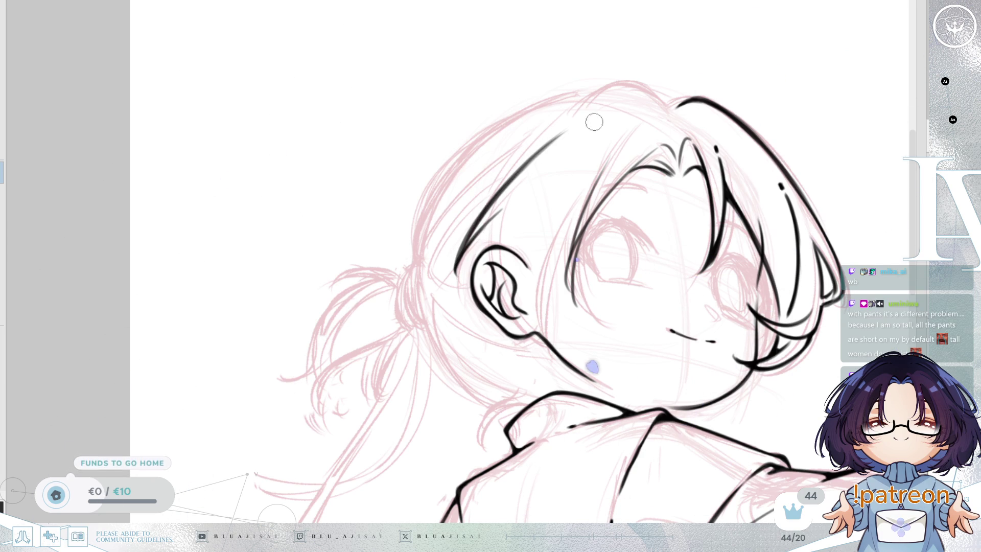
Draw the top hair outline as one long stroke and close its gap.
{"action": "mouse_move", "coordinate": [605, 149]}
{"action": "left_mouse_down"}
{"action": "mouse_move", "coordinate": [623, 159]}
{"action": "mouse_move", "coordinate": [612, 166]}
{"action": "left_mouse_up"}
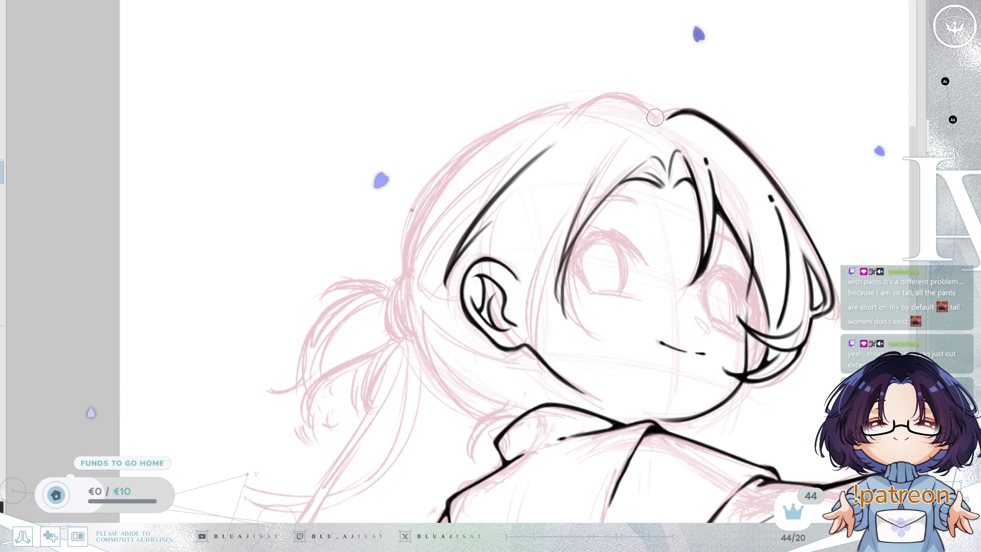
{"action": "left_click_drag", "start_coordinate": [552, 146], "coordinate": [628, 110]}
{"action": "key", "text": "ctrl+z"}
{"action": "key", "text": "ctrl+z"}
{"action": "left_click_drag", "start_coordinate": [555, 144], "coordinate": [648, 108]}
{"action": "key", "text": "ctrl+z"}
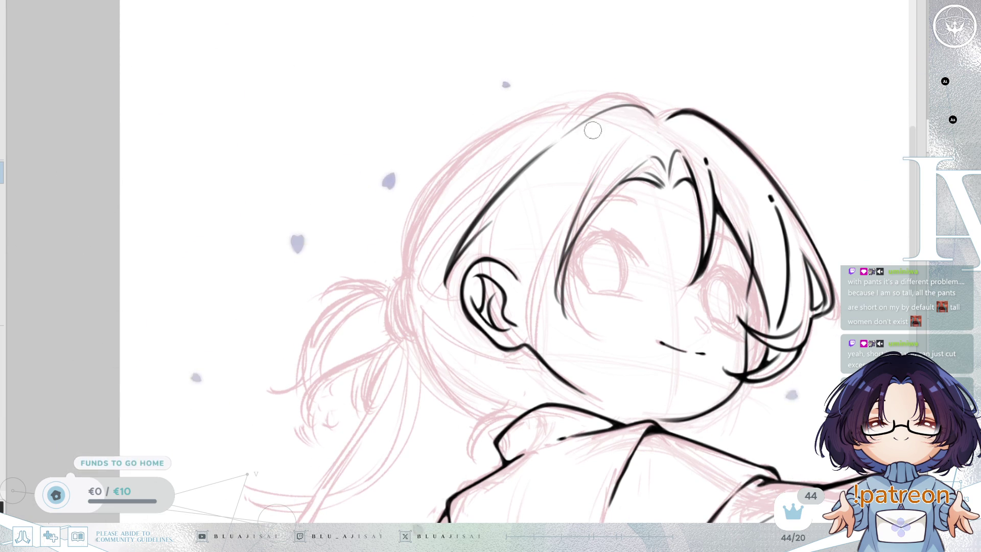
{"action": "mouse_move", "coordinate": [557, 144]}
{"action": "left_mouse_down"}
{"action": "mouse_move", "coordinate": [636, 105]}
{"action": "mouse_move", "coordinate": [667, 115]}
{"action": "left_mouse_up"}
{"action": "left_click_drag", "start_coordinate": [655, 120], "coordinate": [684, 111]}
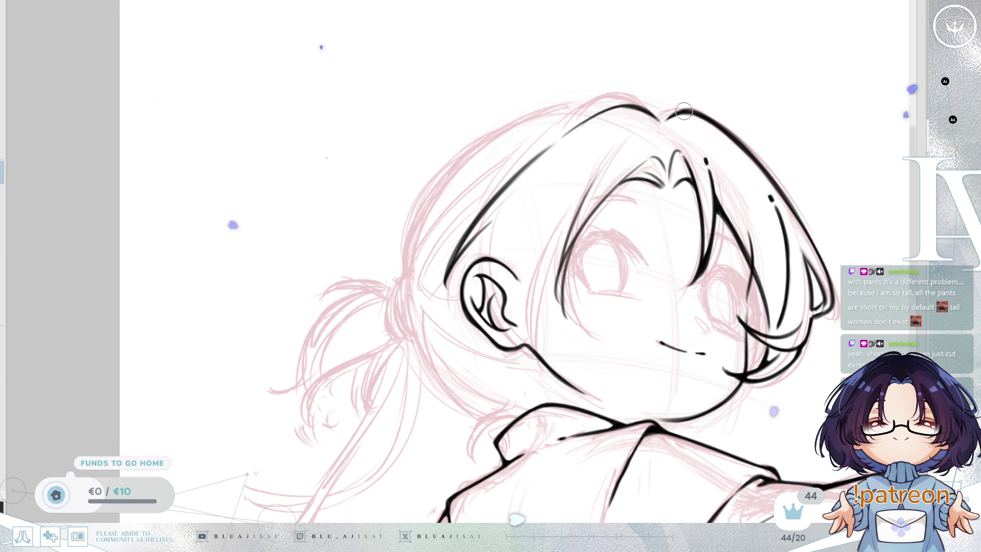
{"action": "left_click_drag", "start_coordinate": [728, 267], "coordinate": [697, 272]}
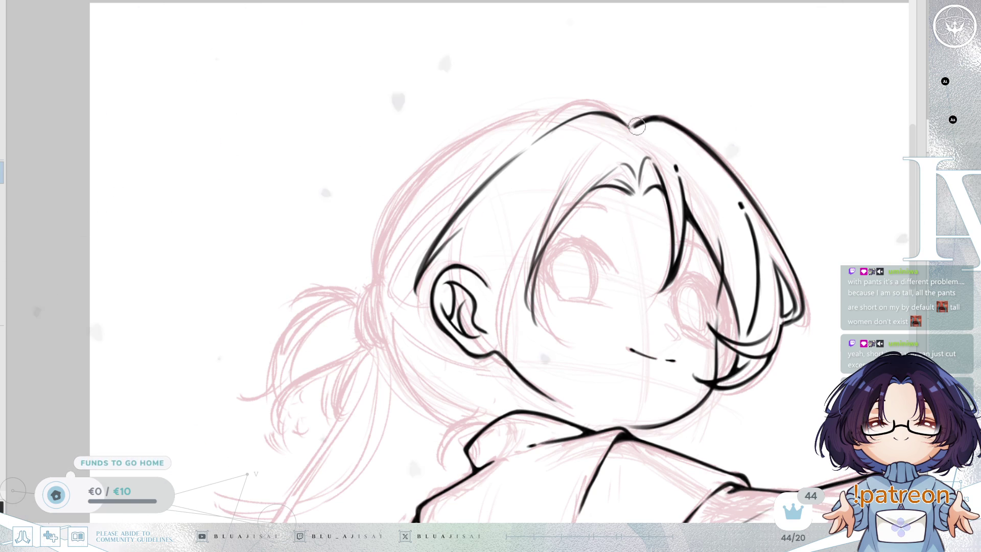
{"action": "left_click_drag", "start_coordinate": [808, 169], "coordinate": [880, 159]}
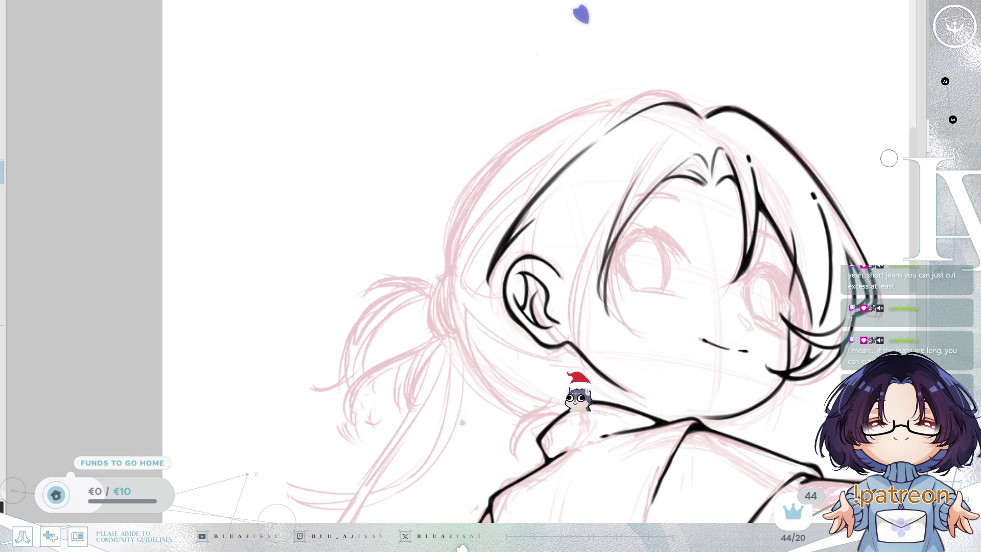
Ink the side hair strand from the bangs down past the cheek, redoing strokes until clean.
{"action": "left_click_drag", "start_coordinate": [530, 271], "coordinate": [544, 204]}
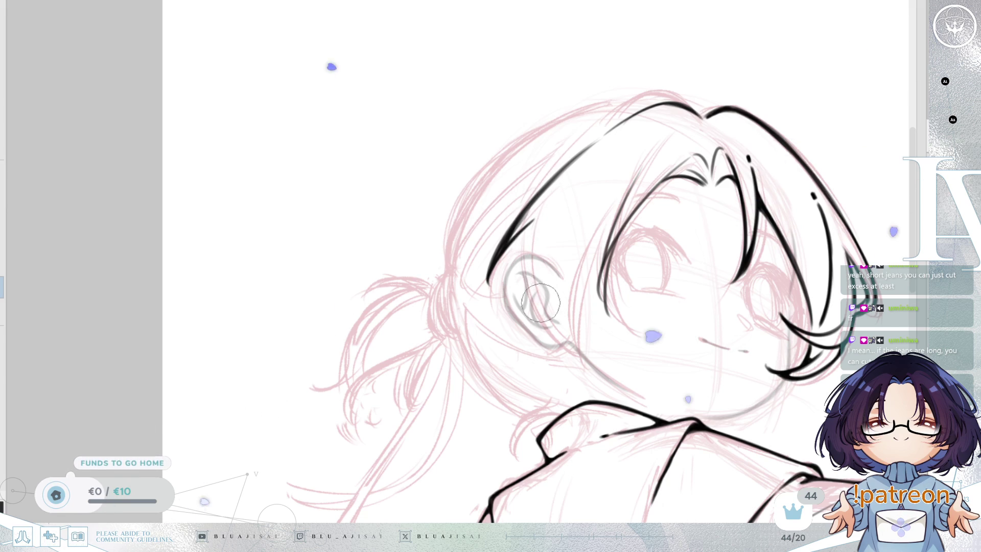
{"action": "left_click_drag", "start_coordinate": [712, 265], "coordinate": [593, 213]}
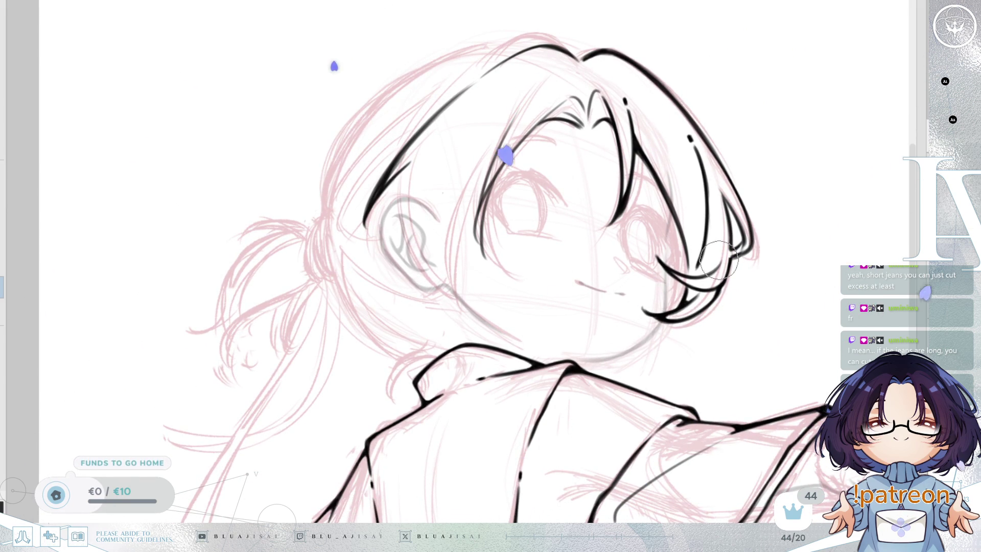
{"action": "left_click_drag", "start_coordinate": [639, 259], "coordinate": [693, 279]}
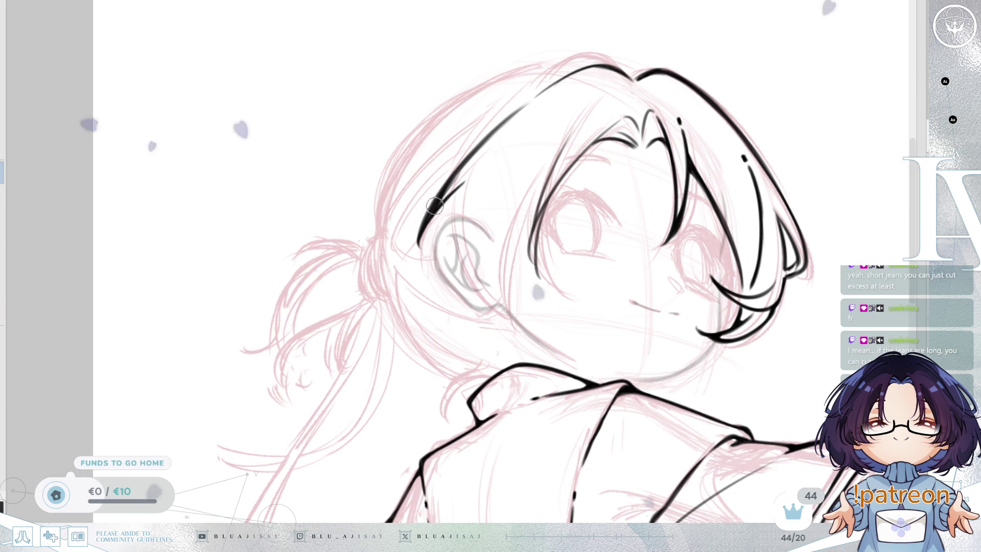
{"action": "mouse_move", "coordinate": [435, 205]}
{"action": "left_mouse_down"}
{"action": "mouse_move", "coordinate": [459, 193]}
{"action": "mouse_move", "coordinate": [452, 246]}
{"action": "left_mouse_up"}
{"action": "key", "text": "ctrl+z"}
{"action": "left_click_drag", "start_coordinate": [461, 182], "coordinate": [452, 245]}
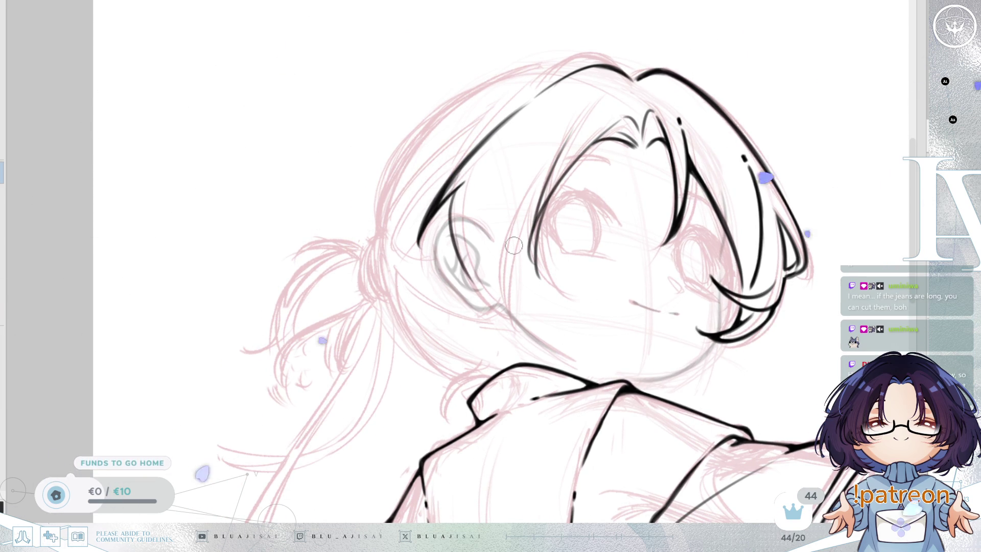
{"action": "left_click_drag", "start_coordinate": [540, 199], "coordinate": [500, 327]}
{"action": "key", "text": "ctrl+z"}
{"action": "key", "text": "ctrl+z"}
{"action": "left_click_drag", "start_coordinate": [537, 209], "coordinate": [526, 302]}
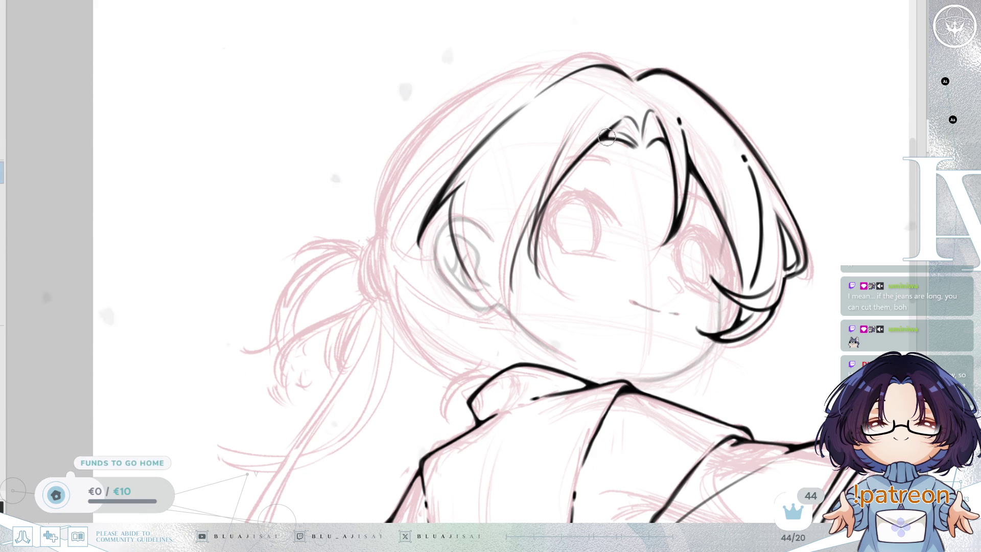
On a tilted canvas, reshape the hair stroke above the forehead and extend it upward.
{"action": "left_click_drag", "start_coordinate": [602, 134], "coordinate": [624, 203]}
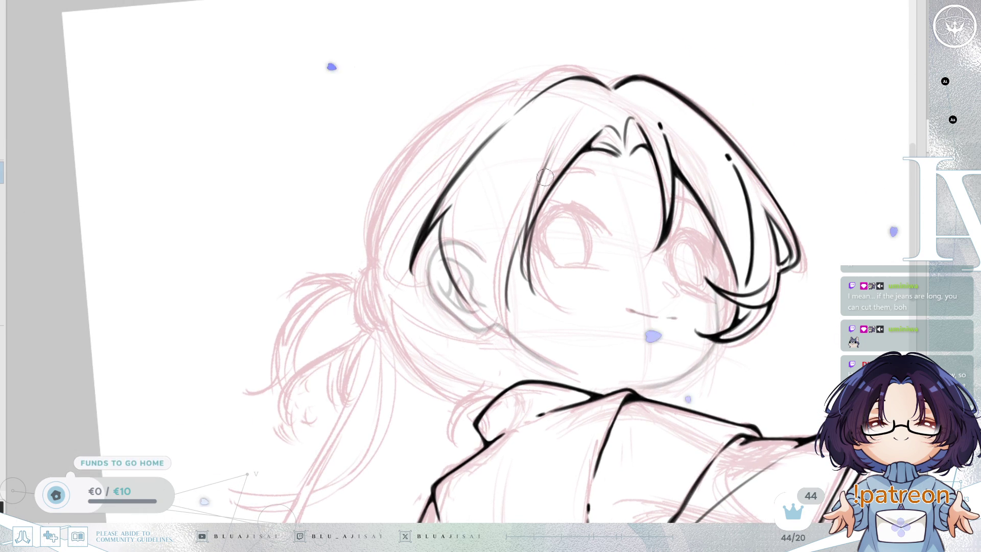
{"action": "left_click_drag", "start_coordinate": [554, 161], "coordinate": [532, 209]}
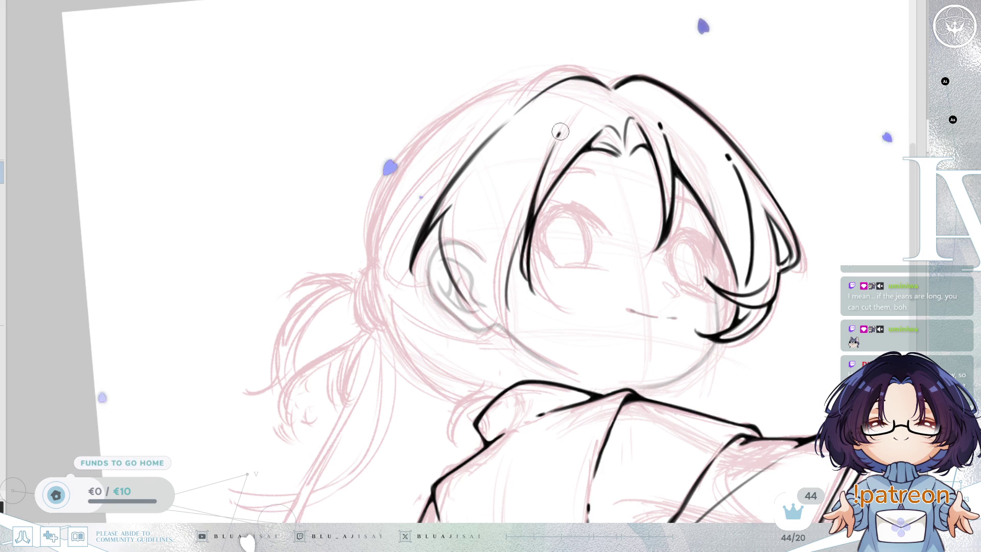
{"action": "left_click_drag", "start_coordinate": [558, 134], "coordinate": [540, 179]}
Draw the curved strand along the hair's outer edge beside the ear, then mirror the view to check.
{"action": "left_click_drag", "start_coordinate": [607, 232], "coordinate": [782, 163]}
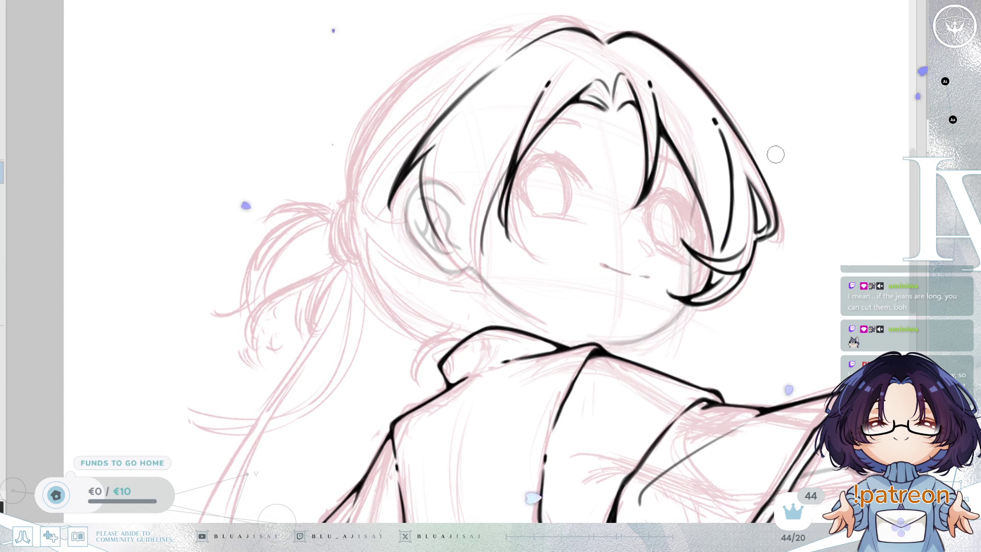
{"action": "left_click_drag", "start_coordinate": [774, 177], "coordinate": [789, 158]}
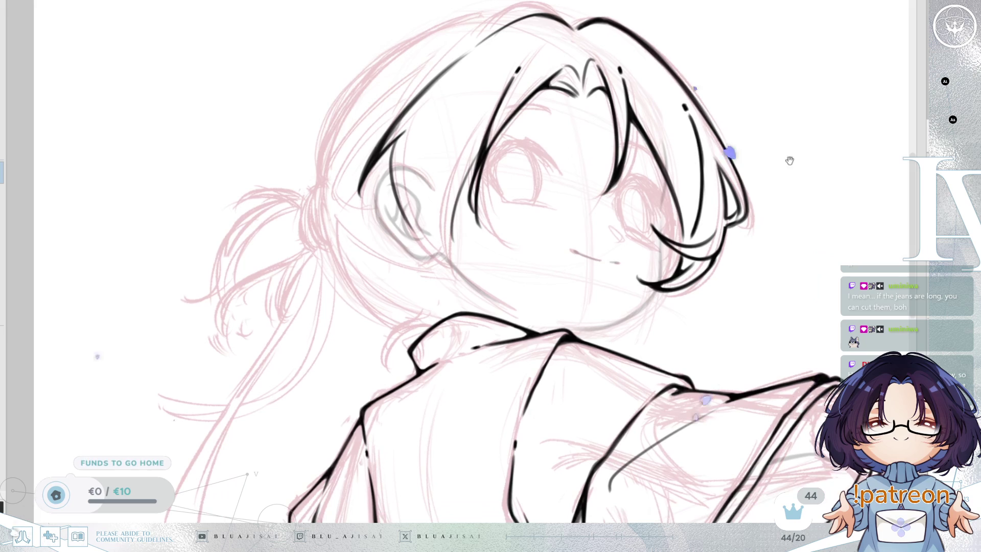
{"action": "left_click_drag", "start_coordinate": [667, 230], "coordinate": [700, 257]}
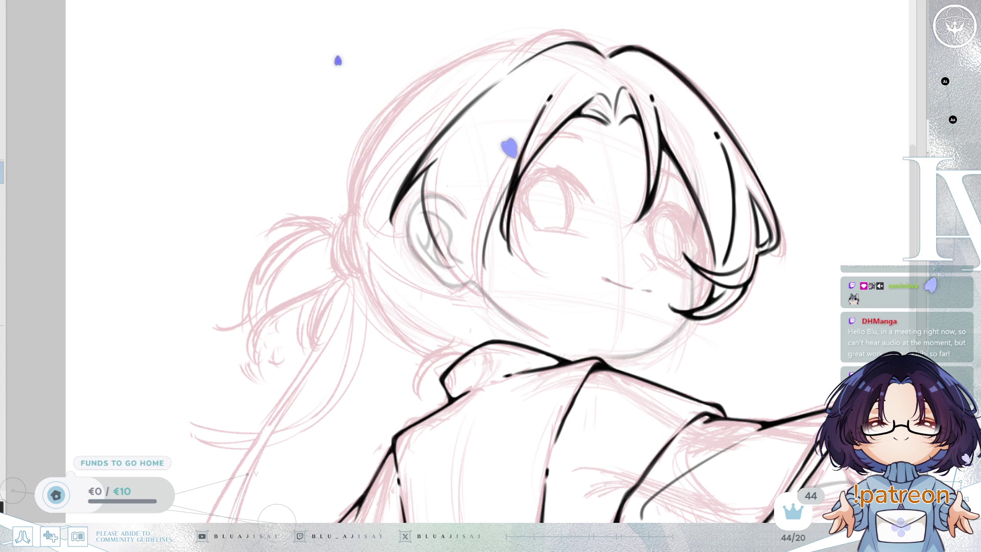
{"action": "left_click_drag", "start_coordinate": [511, 179], "coordinate": [523, 177]}
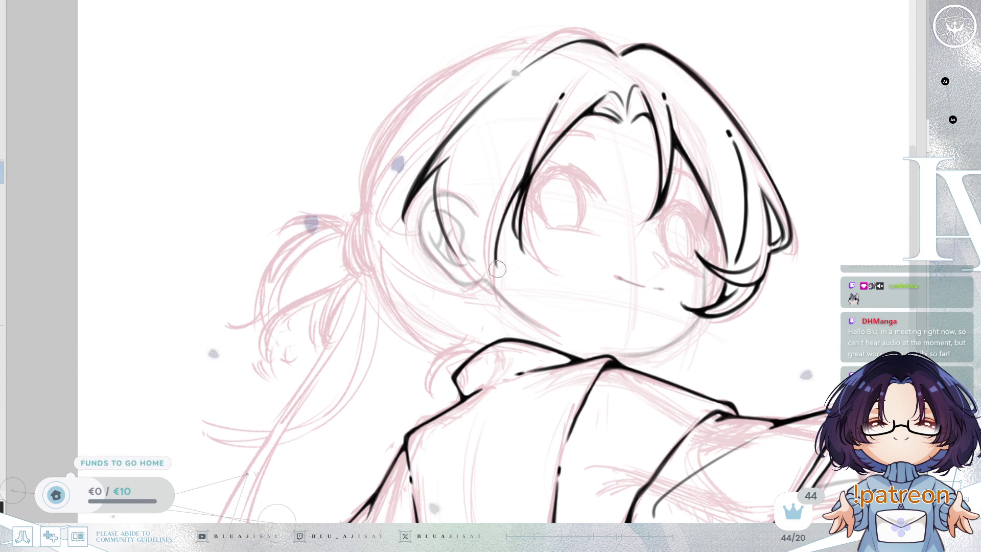
{"action": "left_click_drag", "start_coordinate": [470, 189], "coordinate": [498, 271]}
{"action": "key", "text": "ctrl+z"}
{"action": "key", "text": "ctrl+z"}
{"action": "left_click_drag", "start_coordinate": [466, 192], "coordinate": [498, 270]}
{"action": "key", "text": "ctrl+z"}
{"action": "left_click_drag", "start_coordinate": [469, 187], "coordinate": [501, 275]}
{"action": "key", "text": "ctrl+z"}
{"action": "key", "text": "ctrl+z"}
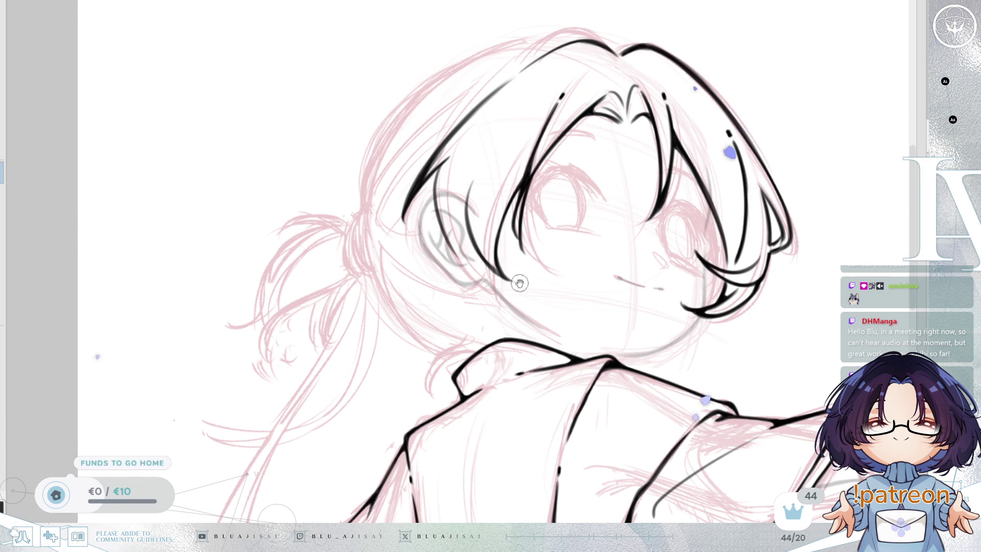
{"action": "key", "text": "m"}
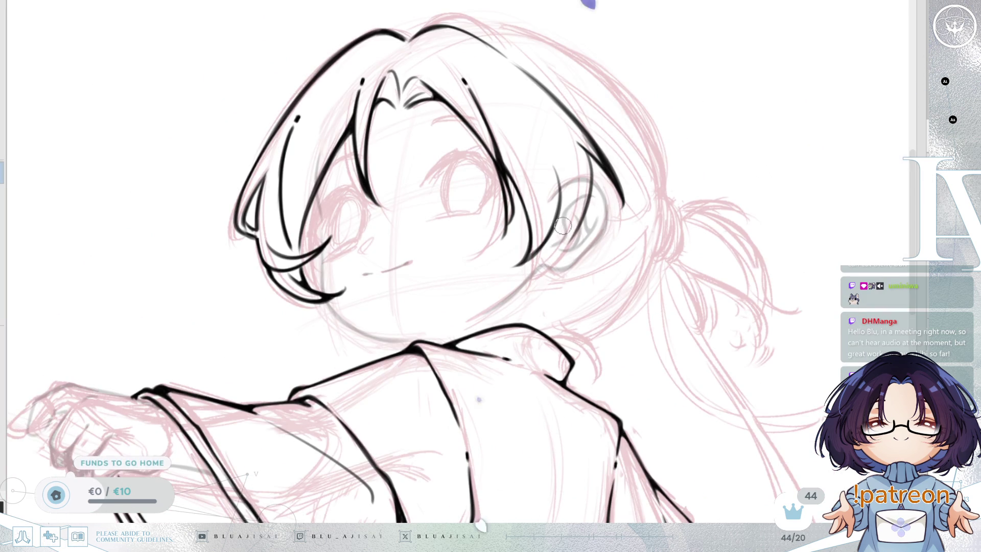
Add a curved black hair strand next to the ear and shift the view.
{"action": "left_click_drag", "start_coordinate": [561, 177], "coordinate": [553, 256]}
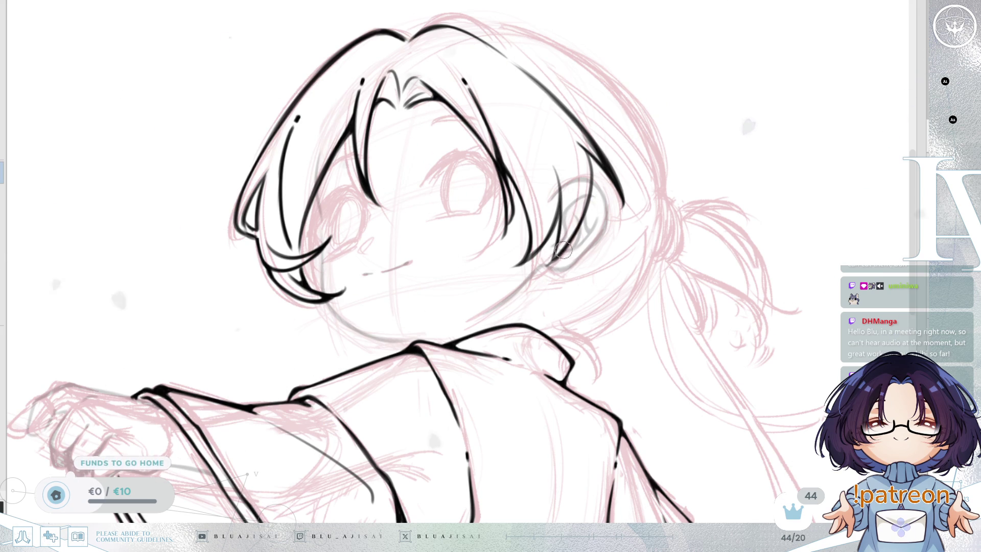
{"action": "left_click_drag", "start_coordinate": [558, 254], "coordinate": [534, 225]}
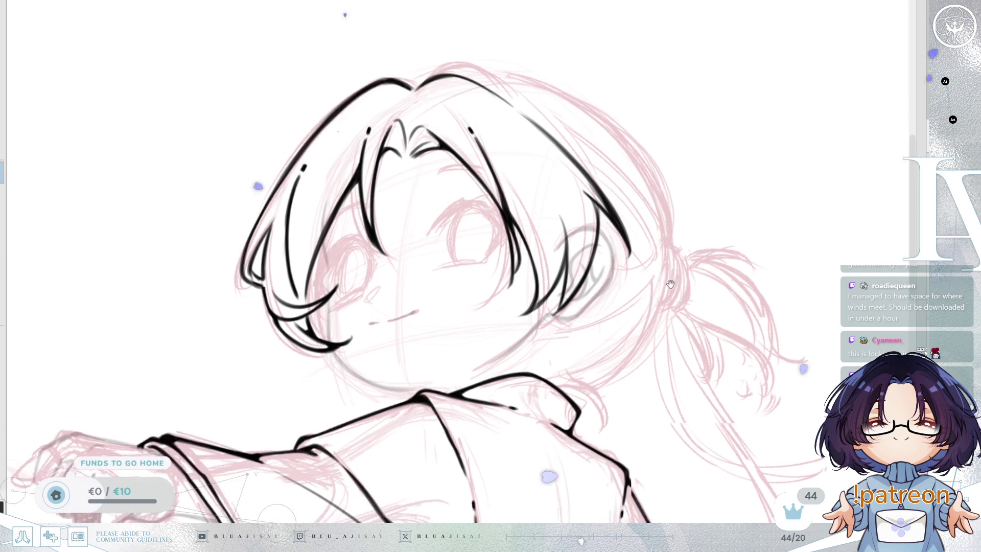
Unmirror, rotate and zoom in, then thicken the ear-side strand and extend it past the ear.
{"action": "key", "text": "h"}
{"action": "left_click_drag", "start_coordinate": [504, 195], "coordinate": [511, 201]}
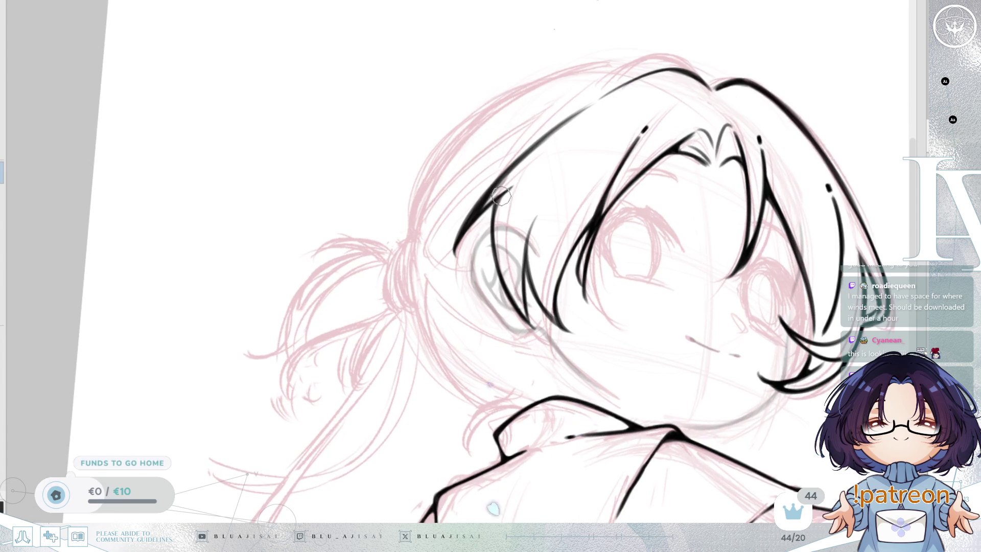
{"action": "scroll", "coordinate": [511, 204], "scroll_direction": "up", "scroll_amount": 4}
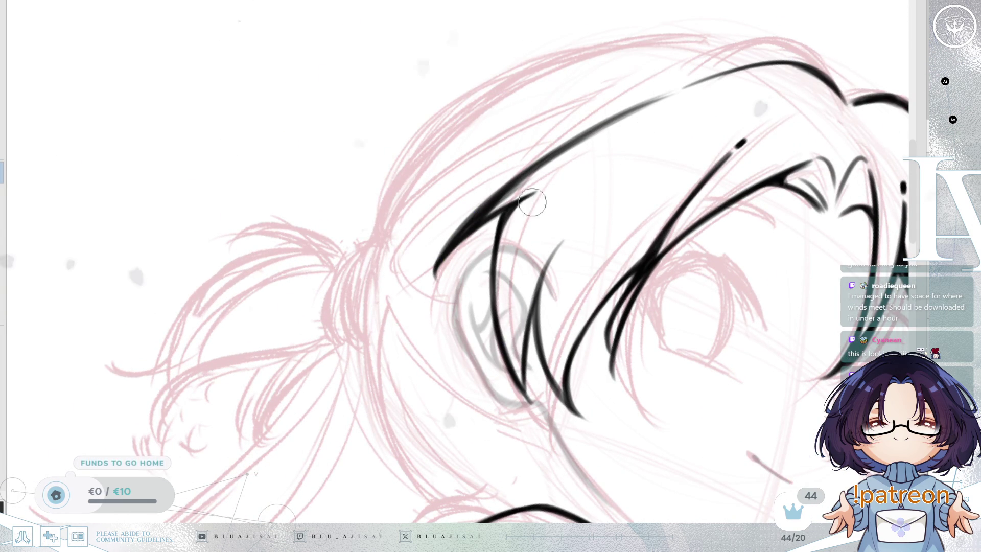
{"action": "mouse_move", "coordinate": [616, 254]}
{"action": "left_mouse_down"}
{"action": "mouse_move", "coordinate": [610, 233]}
{"action": "mouse_move", "coordinate": [625, 246]}
{"action": "left_mouse_up"}
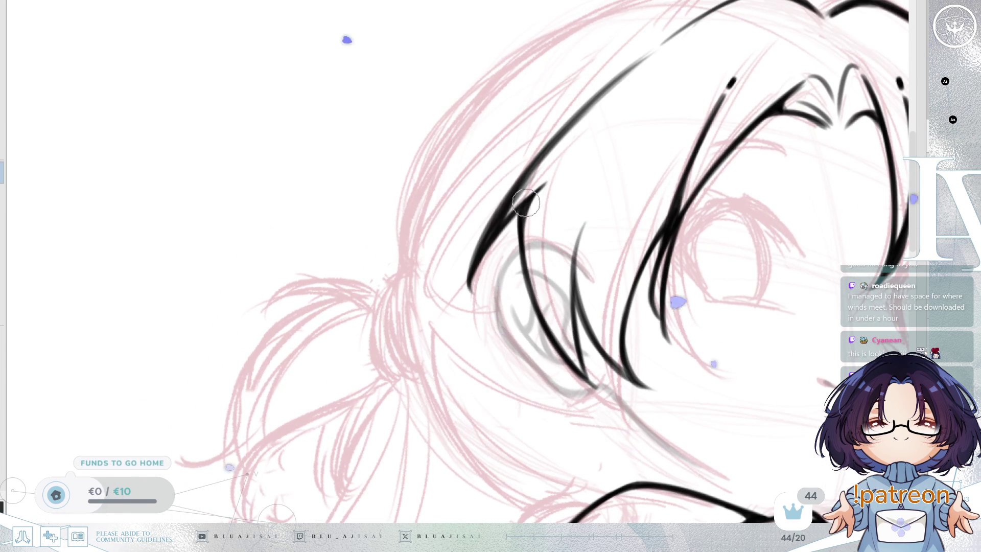
{"action": "mouse_move", "coordinate": [536, 192]}
{"action": "left_mouse_down"}
{"action": "mouse_move", "coordinate": [558, 219]}
{"action": "mouse_move", "coordinate": [634, 219]}
{"action": "mouse_move", "coordinate": [624, 217]}
{"action": "left_mouse_up"}
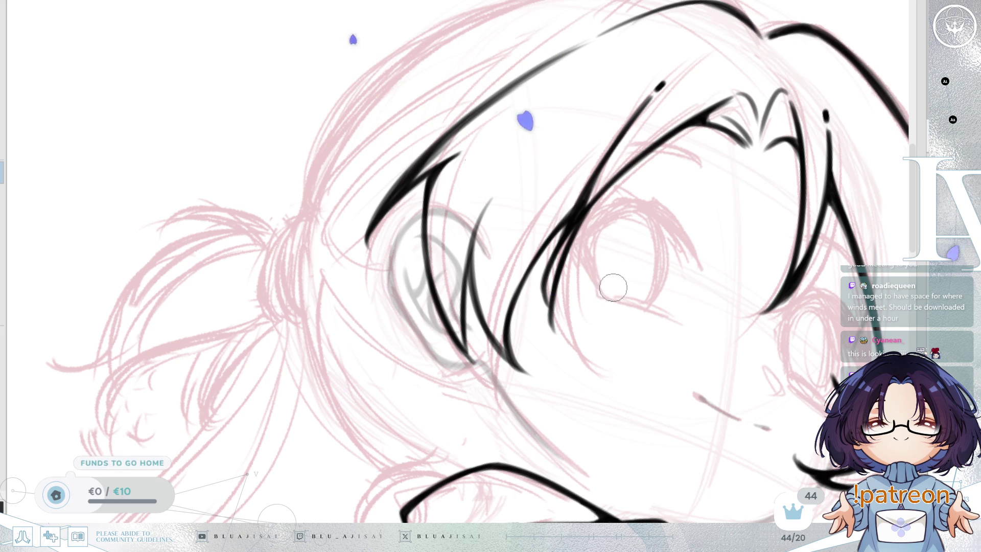
{"action": "left_click_drag", "start_coordinate": [615, 281], "coordinate": [664, 291]}
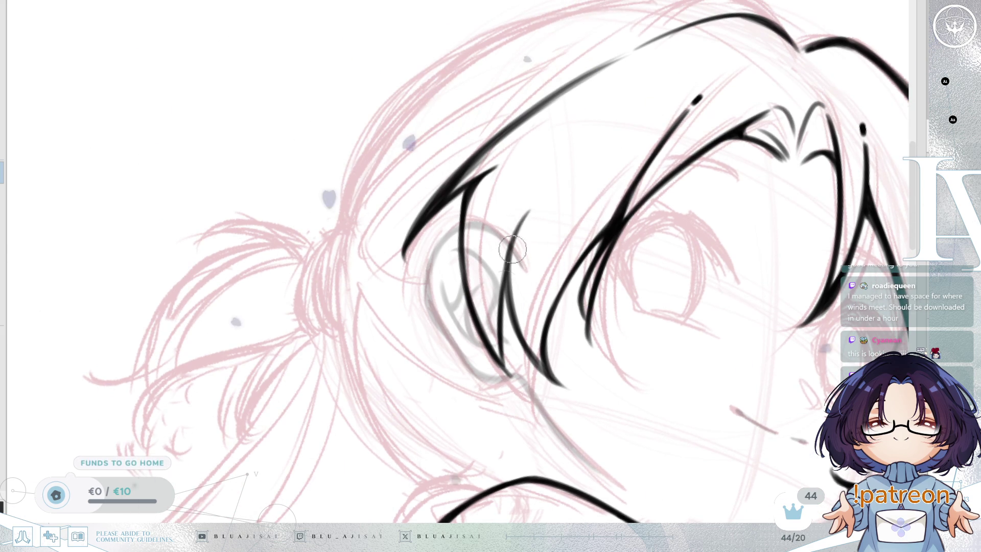
{"action": "left_click_drag", "start_coordinate": [528, 212], "coordinate": [508, 281]}
{"action": "mouse_move", "coordinate": [526, 215]}
{"action": "left_mouse_down"}
{"action": "mouse_move", "coordinate": [501, 362]}
{"action": "mouse_move", "coordinate": [579, 229]}
{"action": "left_mouse_up"}
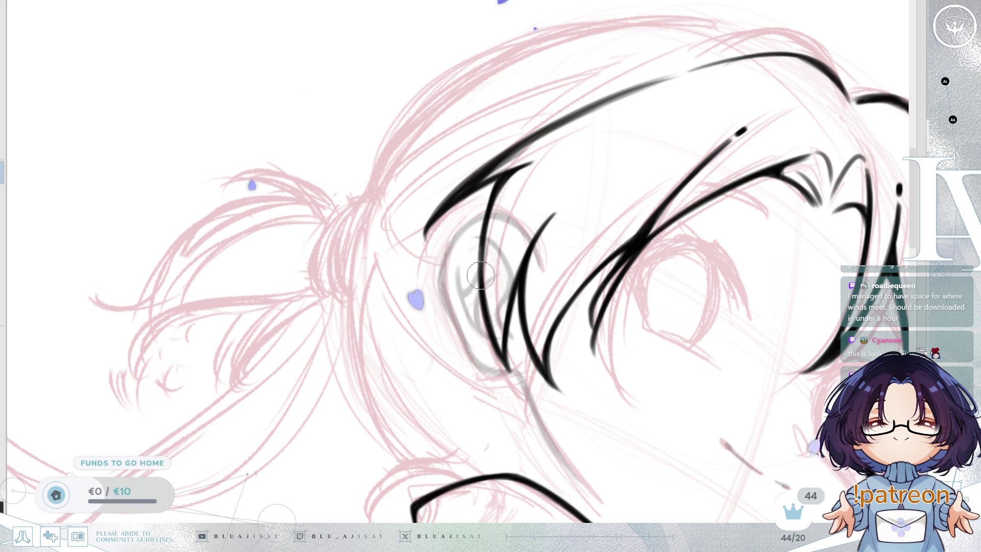
Thicken the ink on the strand in front of the ear, then mirror and zoom out to review.
{"action": "mouse_move", "coordinate": [480, 243]}
{"action": "left_mouse_down"}
{"action": "mouse_move", "coordinate": [570, 239]}
{"action": "mouse_move", "coordinate": [541, 197]}
{"action": "mouse_move", "coordinate": [561, 210]}
{"action": "mouse_move", "coordinate": [535, 242]}
{"action": "mouse_move", "coordinate": [572, 208]}
{"action": "left_mouse_up"}
{"action": "left_click", "coordinate": [542, 220]}
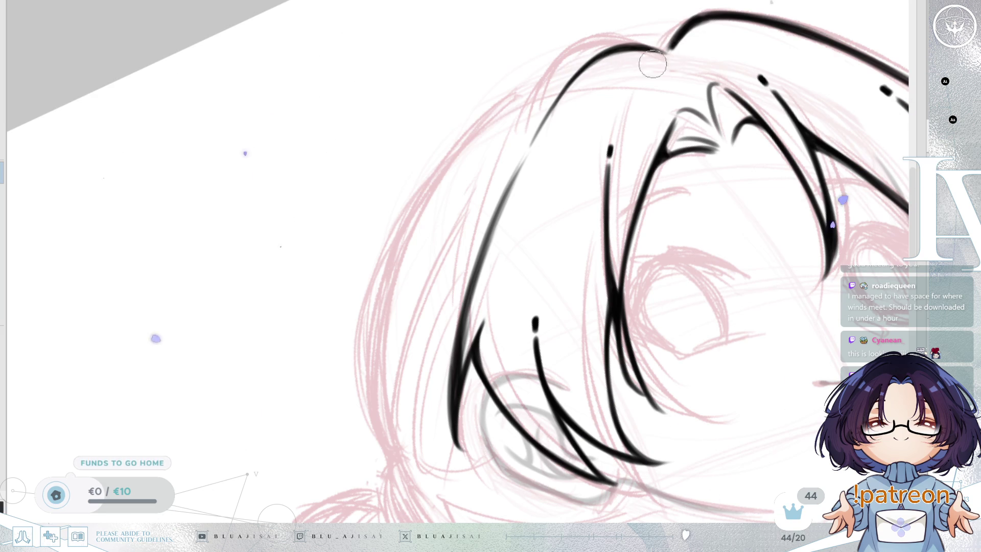
{"action": "left_click_drag", "start_coordinate": [520, 165], "coordinate": [471, 301]}
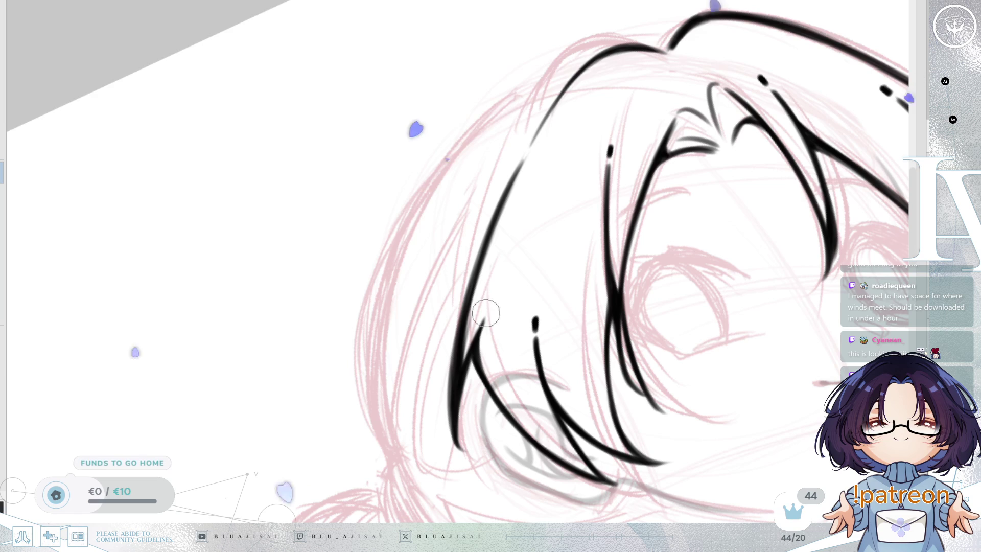
{"action": "mouse_move", "coordinate": [491, 307]}
{"action": "left_mouse_down"}
{"action": "mouse_move", "coordinate": [783, 256]}
{"action": "mouse_move", "coordinate": [725, 306]}
{"action": "mouse_move", "coordinate": [701, 236]}
{"action": "mouse_move", "coordinate": [742, 244]}
{"action": "mouse_move", "coordinate": [731, 240]}
{"action": "mouse_move", "coordinate": [763, 235]}
{"action": "left_mouse_up"}
{"action": "scroll", "coordinate": [630, 253], "scroll_direction": "up", "scroll_amount": 1}
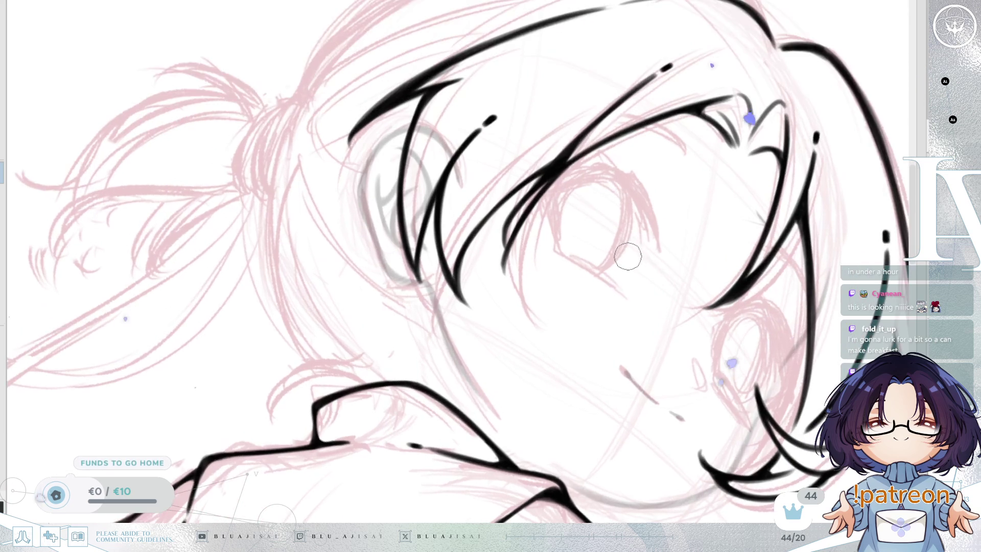
{"action": "key", "text": "h"}
{"action": "scroll", "coordinate": [613, 241], "scroll_direction": "up", "scroll_amount": 3}
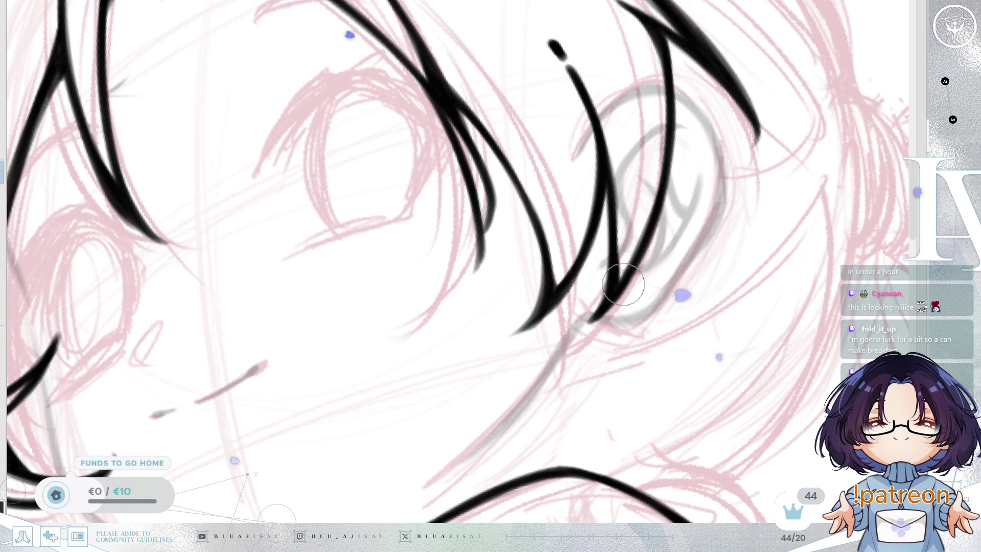
{"action": "scroll", "coordinate": [604, 312], "scroll_direction": "down", "scroll_amount": 8}
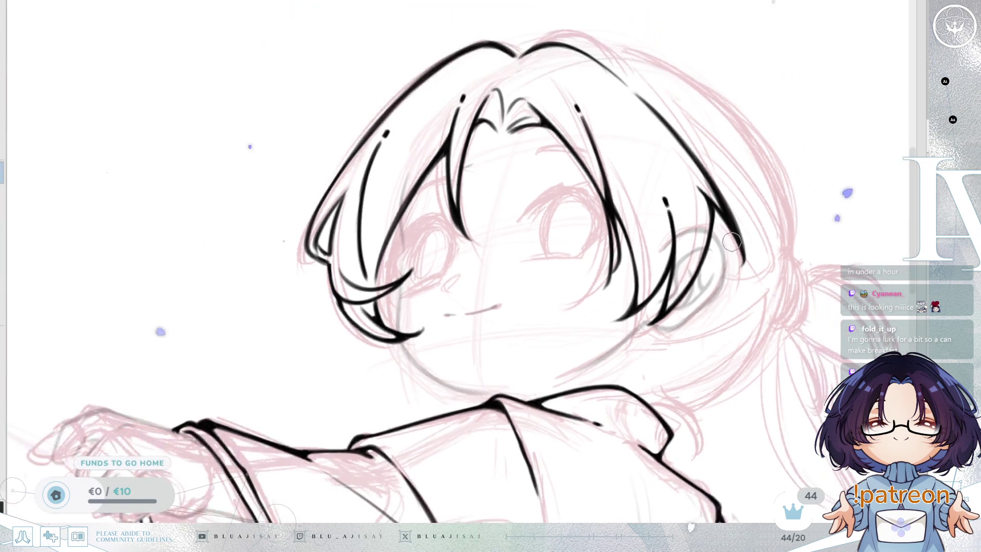
{"action": "left_click_drag", "start_coordinate": [731, 240], "coordinate": [564, 186]}
{"action": "scroll", "coordinate": [564, 185], "scroll_direction": "up", "scroll_amount": 2}
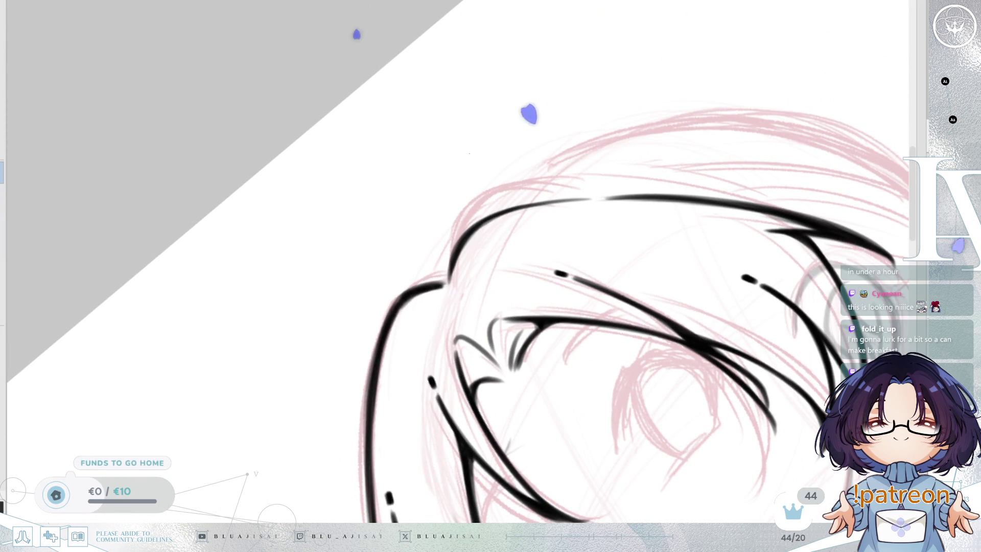
{"action": "left_click_drag", "start_coordinate": [577, 246], "coordinate": [670, 184]}
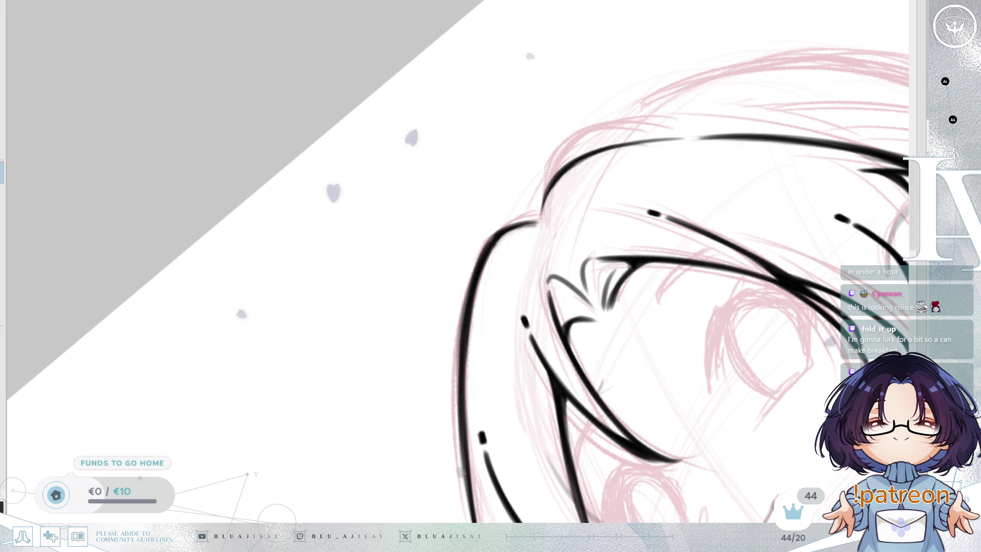
{"action": "left_click_drag", "start_coordinate": [532, 225], "coordinate": [536, 230]}
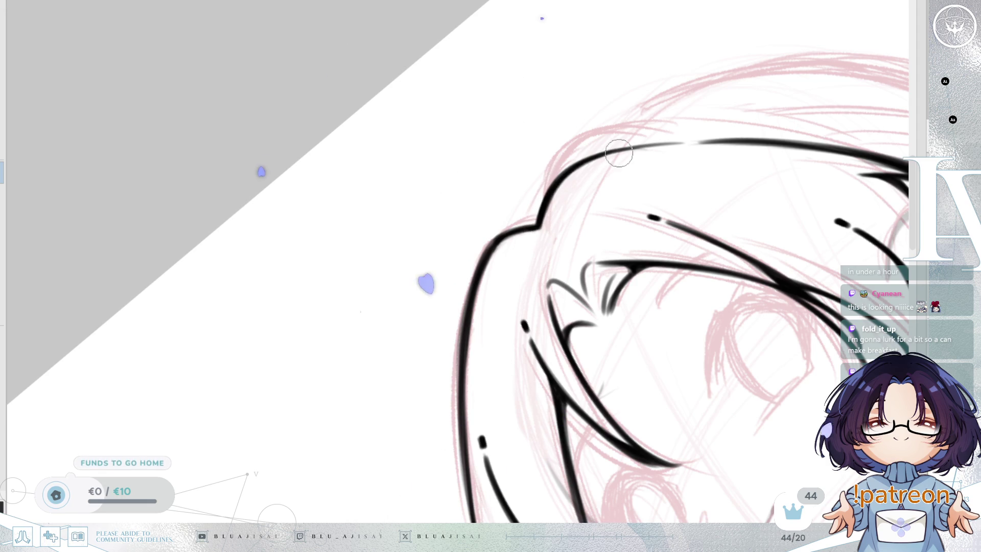
{"action": "scroll", "coordinate": [613, 153], "scroll_direction": "down", "scroll_amount": 5}
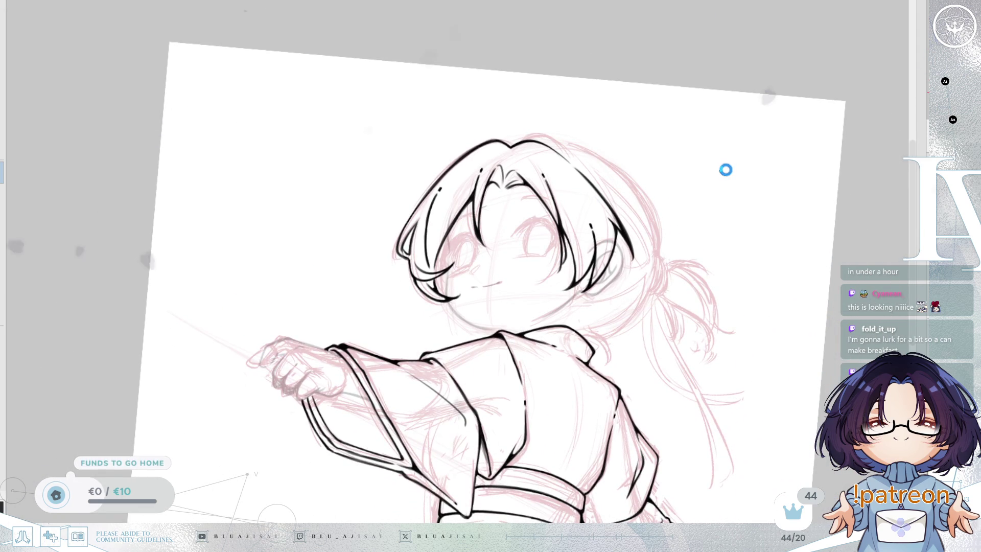
Mirror the canvas, zoom onto the ponytail, and ink two curves around the hair tie.
{"action": "key", "text": "h"}
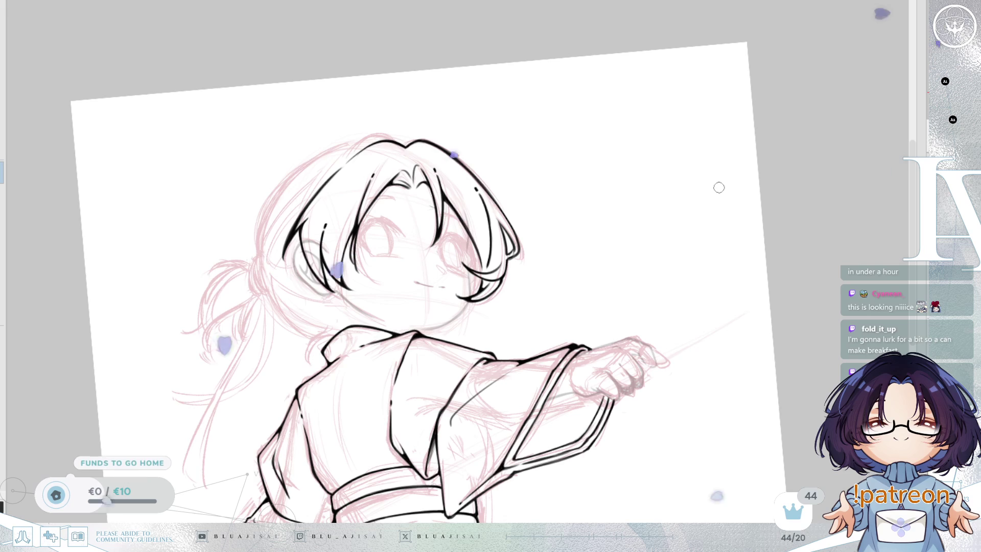
{"action": "left_click_drag", "start_coordinate": [712, 188], "coordinate": [762, 222]}
{"action": "scroll", "coordinate": [526, 232], "scroll_direction": "up", "scroll_amount": 3}
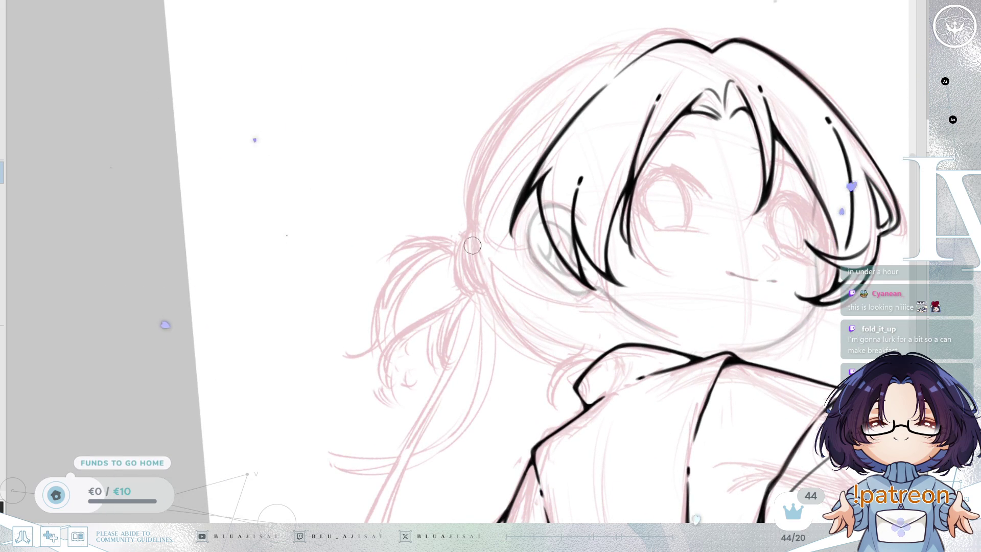
{"action": "scroll", "coordinate": [479, 277], "scroll_direction": "up", "scroll_amount": 5}
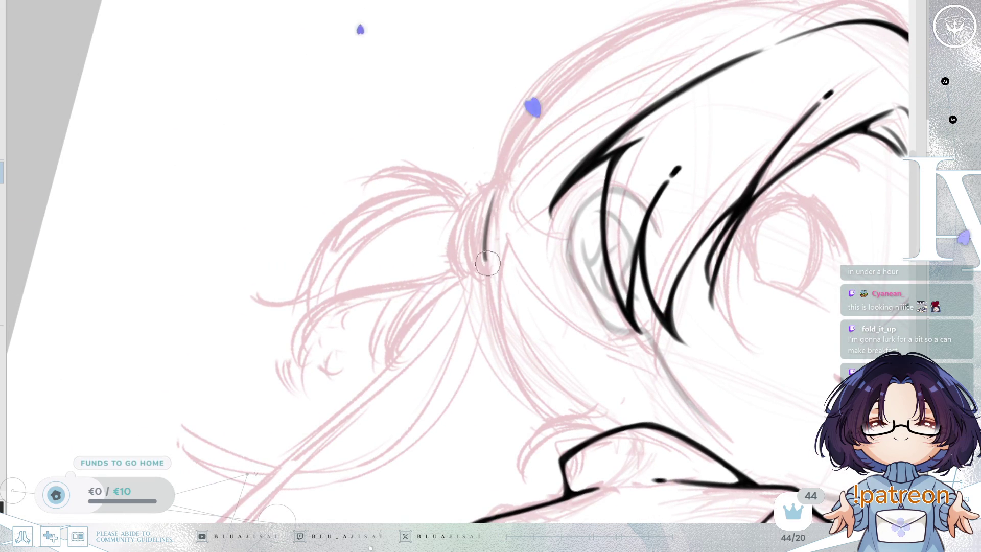
{"action": "left_click_drag", "start_coordinate": [490, 189], "coordinate": [472, 217]}
{"action": "left_click_drag", "start_coordinate": [483, 264], "coordinate": [473, 211]}
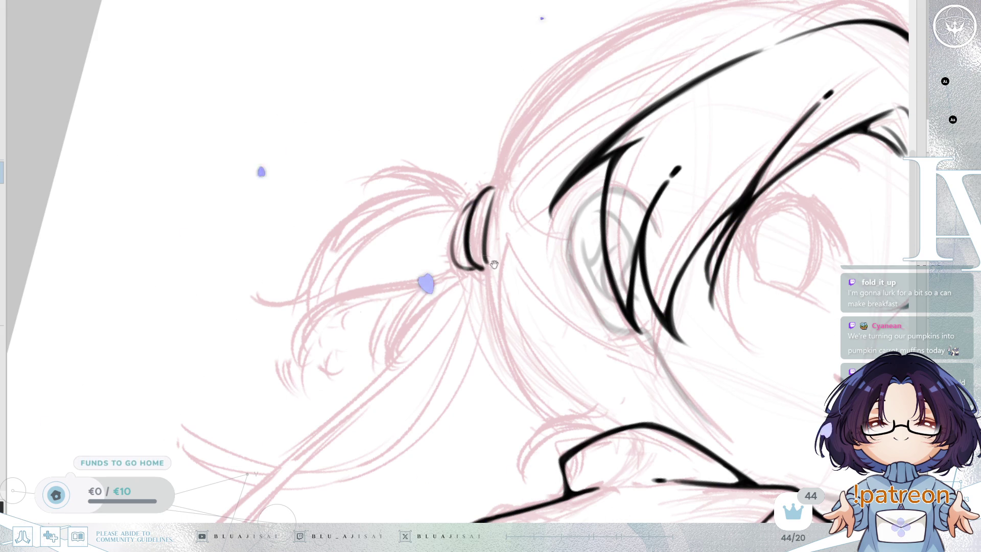
Rotate the canvas clockwise and zoom in on the ponytail's hair tie.
{"action": "left_click_drag", "start_coordinate": [489, 265], "coordinate": [532, 264]}
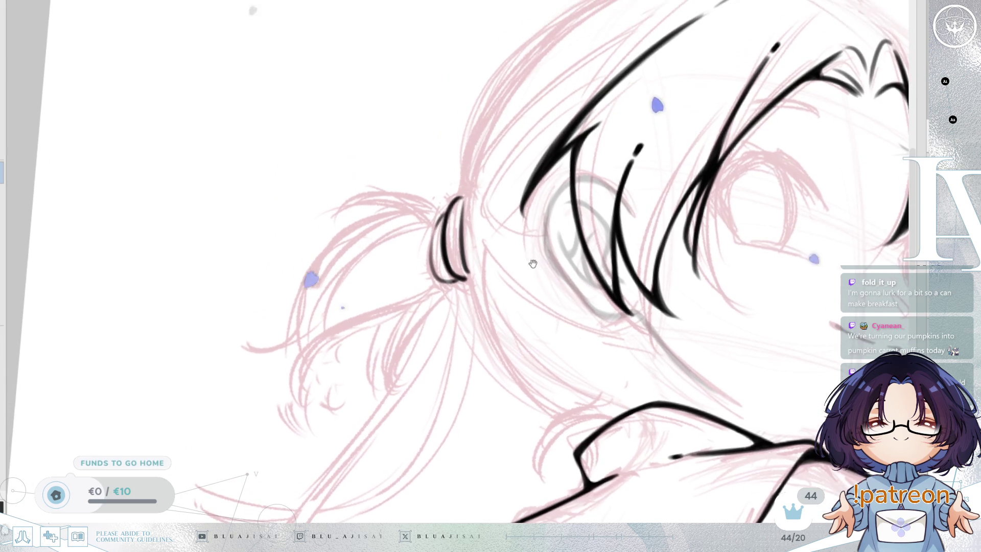
{"action": "mouse_move", "coordinate": [518, 230]}
{"action": "left_mouse_down"}
{"action": "mouse_move", "coordinate": [511, 205]}
{"action": "mouse_move", "coordinate": [523, 243]}
{"action": "left_mouse_up"}
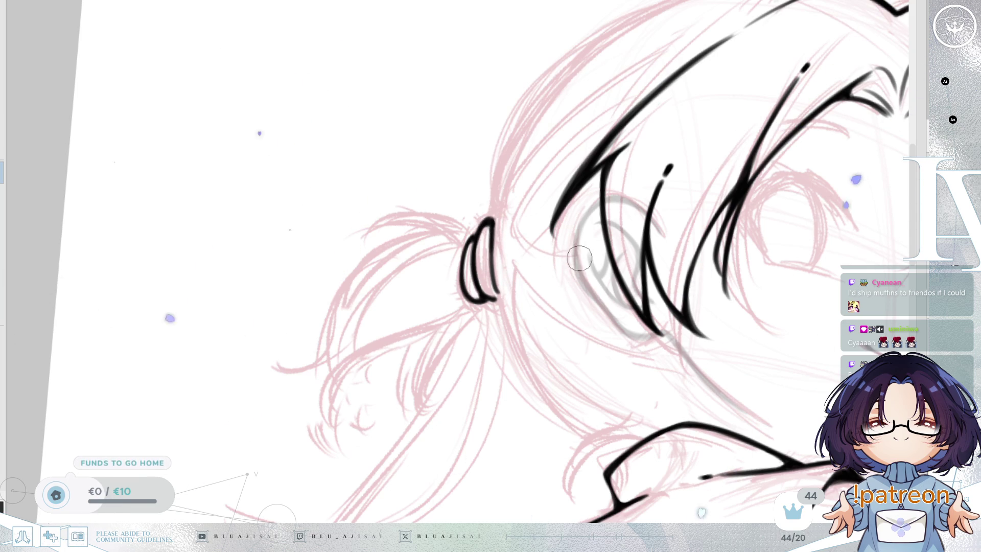
{"action": "key", "text": "End"}
{"action": "key", "text": "End"}
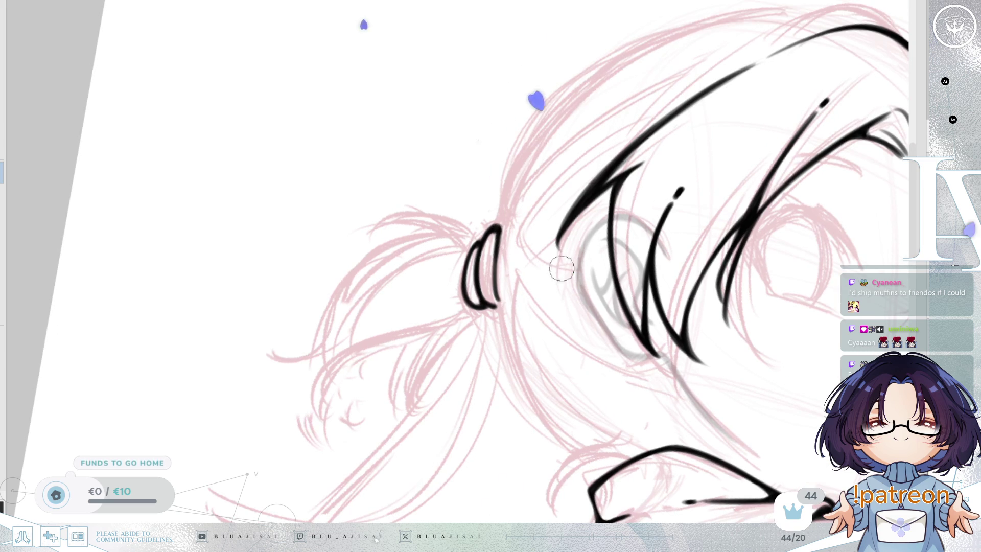
{"action": "scroll", "coordinate": [579, 268], "scroll_direction": "up", "scroll_amount": 3}
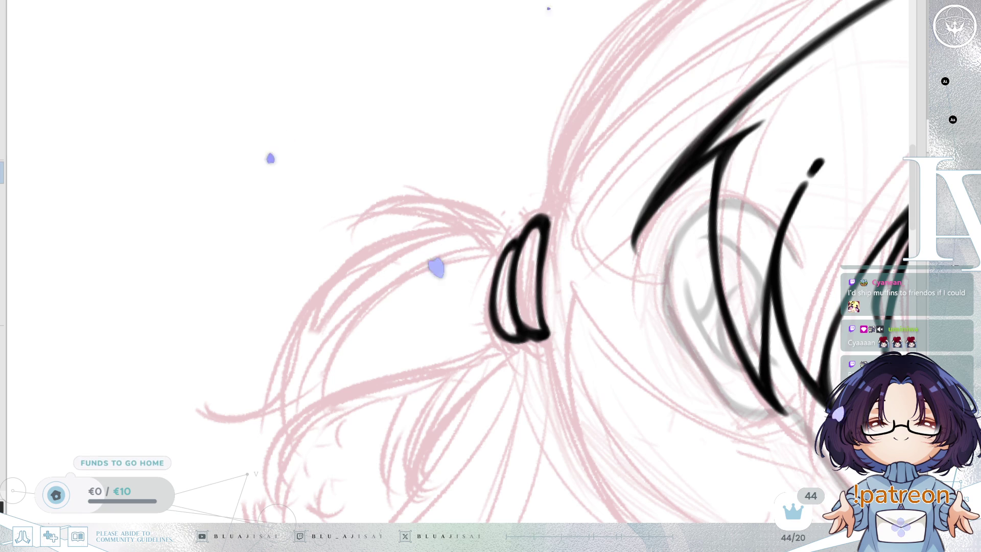
{"action": "key", "text": "Delete"}
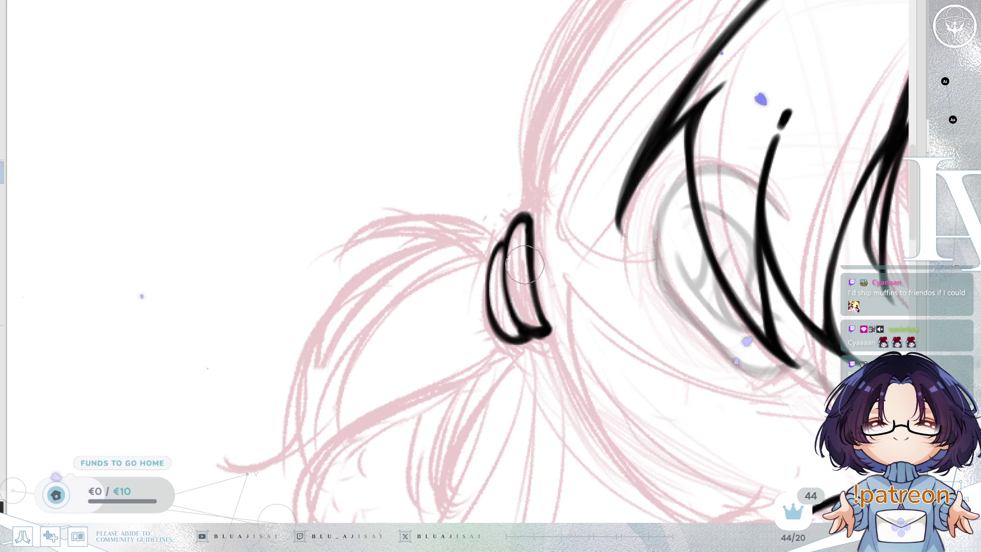
{"action": "left_click_drag", "start_coordinate": [682, 256], "coordinate": [582, 235]}
{"action": "left_click_drag", "start_coordinate": [519, 245], "coordinate": [505, 254]}
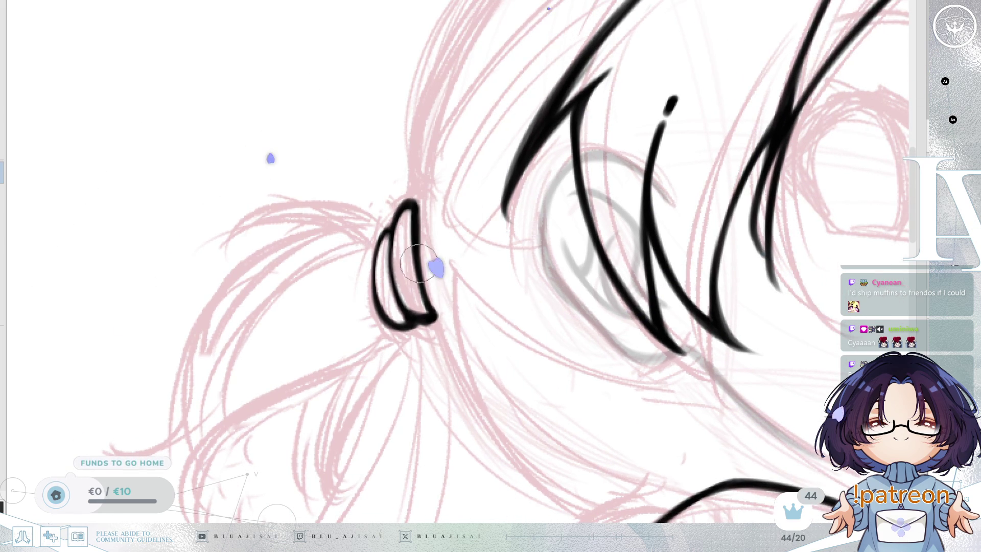
{"action": "left_click_drag", "start_coordinate": [414, 249], "coordinate": [470, 245]}
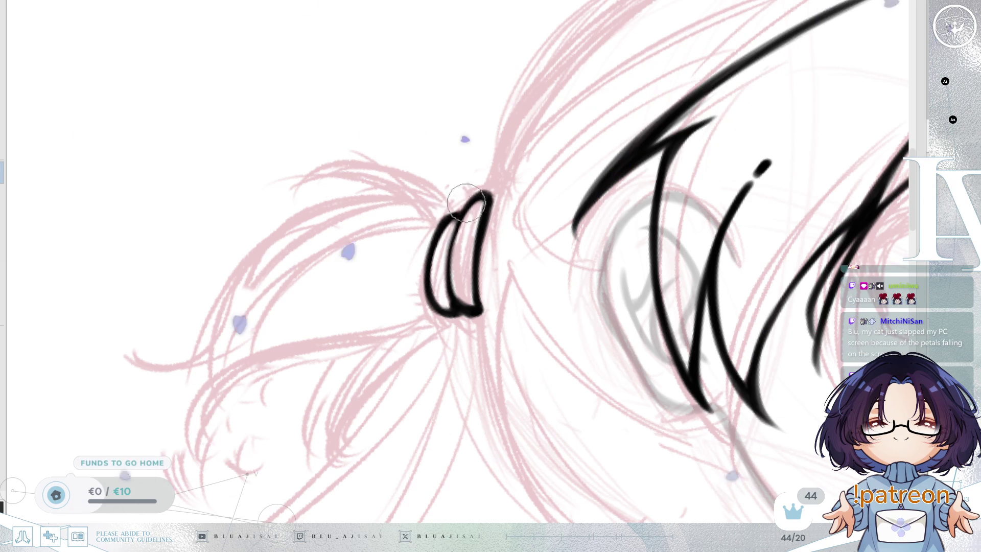
{"action": "key", "text": "Delete"}
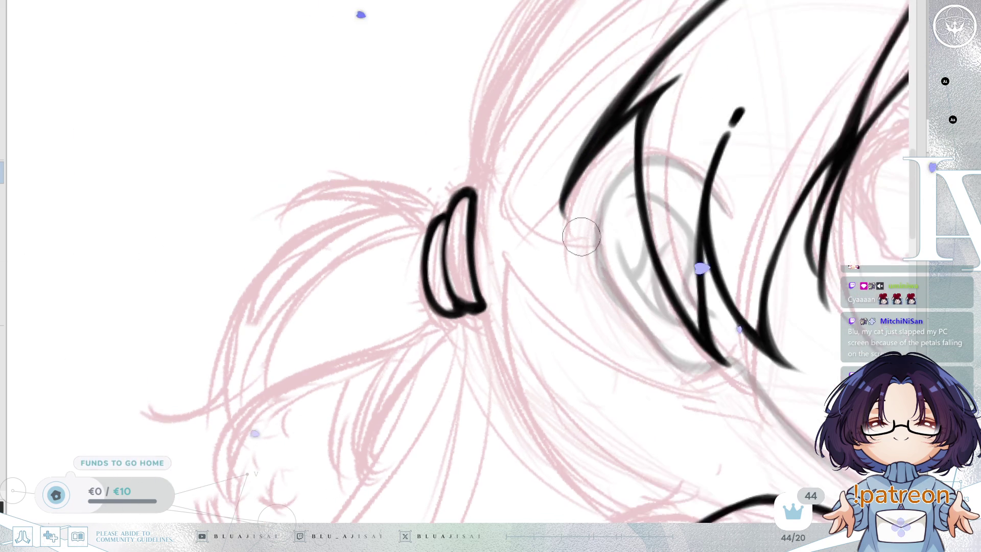
{"action": "key", "text": "End"}
{"action": "key", "text": "End"}
{"action": "scroll", "coordinate": [541, 244], "scroll_direction": "down", "scroll_amount": 3}
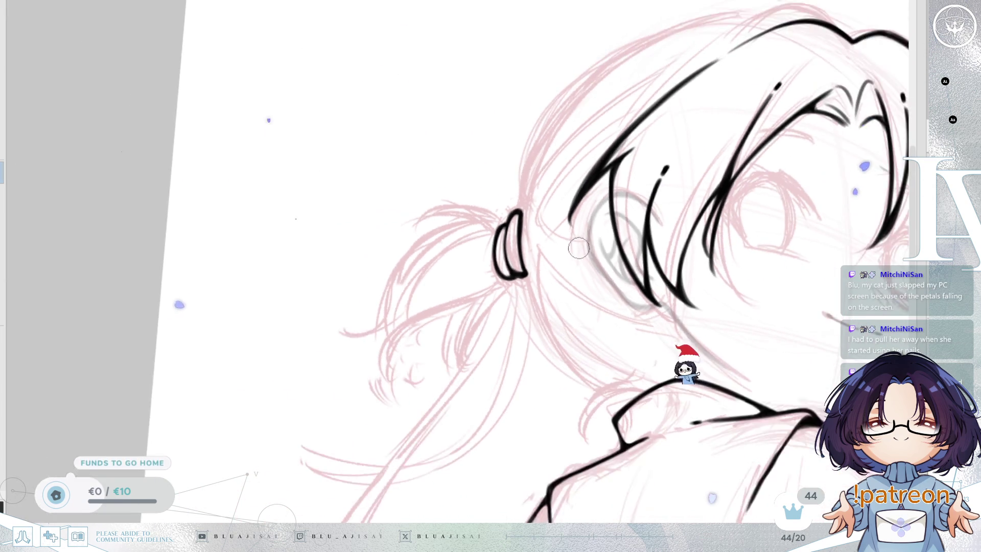
Ink the back-of-head hair line down into the ponytail tie and thicken it above the tie.
{"action": "mouse_move", "coordinate": [541, 244]}
{"action": "left_mouse_down"}
{"action": "mouse_move", "coordinate": [547, 205]}
{"action": "mouse_move", "coordinate": [514, 271]}
{"action": "mouse_move", "coordinate": [571, 269]}
{"action": "left_mouse_up"}
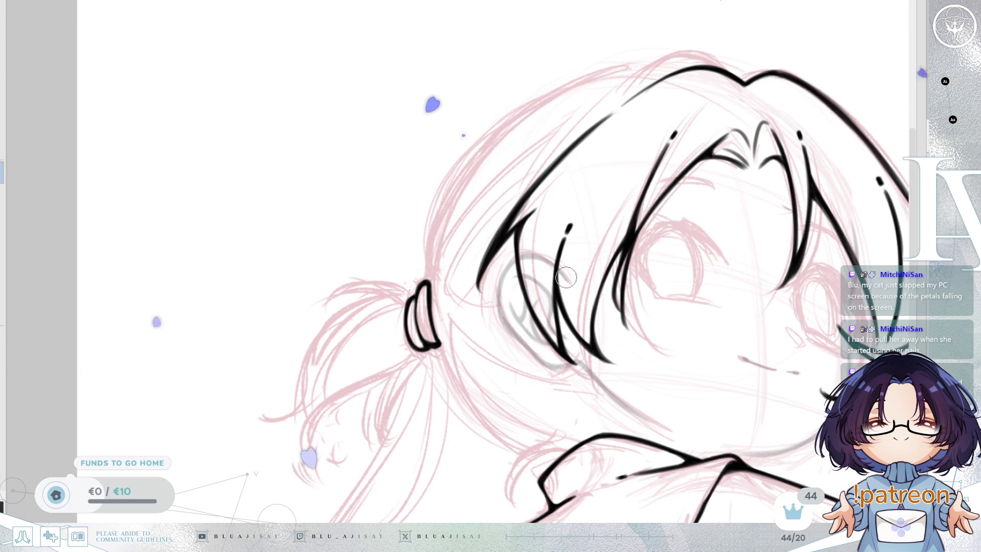
{"action": "left_click_drag", "start_coordinate": [601, 232], "coordinate": [640, 222]}
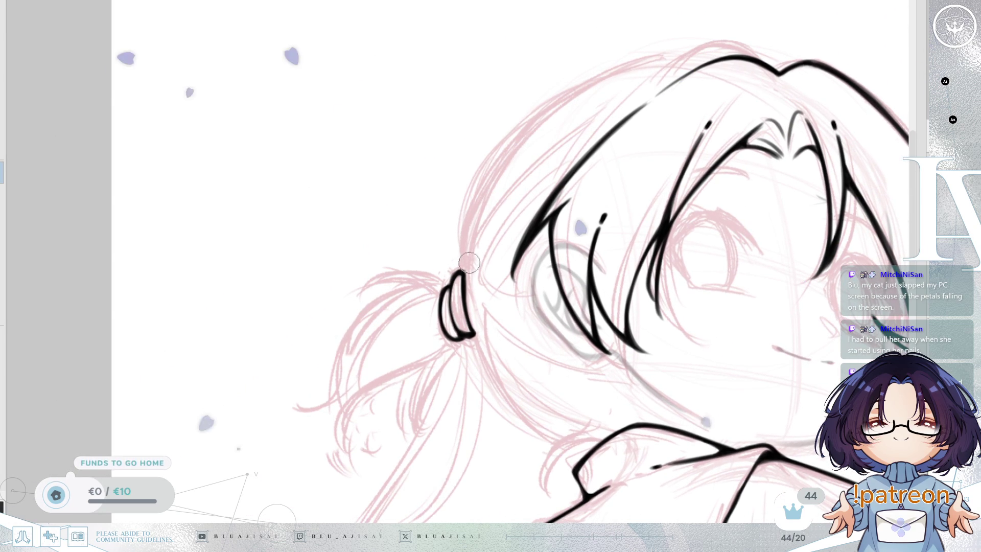
{"action": "mouse_move", "coordinate": [499, 204]}
{"action": "left_mouse_down"}
{"action": "mouse_move", "coordinate": [462, 275]}
{"action": "mouse_move", "coordinate": [509, 191]}
{"action": "left_mouse_up"}
{"action": "mouse_move", "coordinate": [471, 255]}
{"action": "left_mouse_down"}
{"action": "mouse_move", "coordinate": [505, 195]}
{"action": "mouse_move", "coordinate": [534, 229]}
{"action": "mouse_move", "coordinate": [526, 262]}
{"action": "left_mouse_up"}
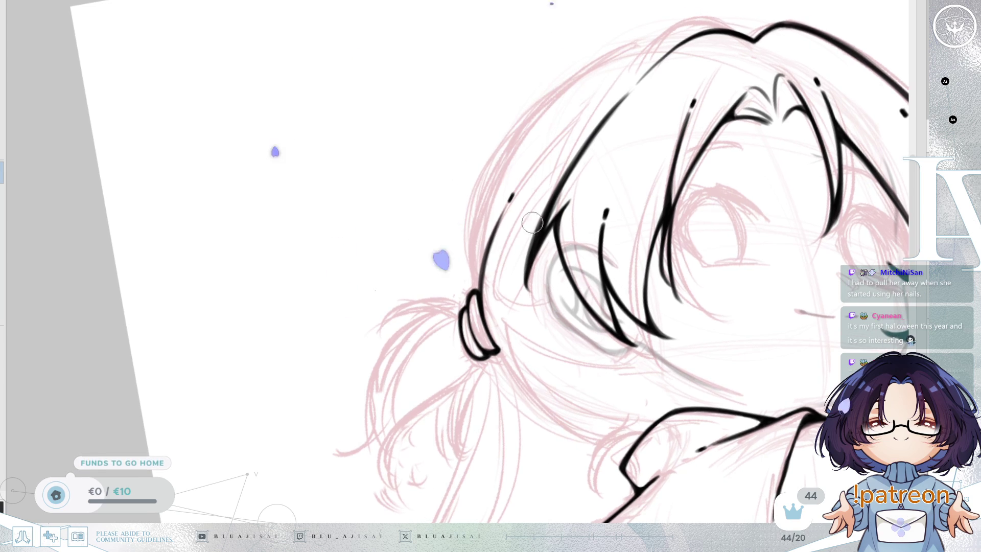
{"action": "scroll", "coordinate": [505, 211], "scroll_direction": "up", "scroll_amount": 1}
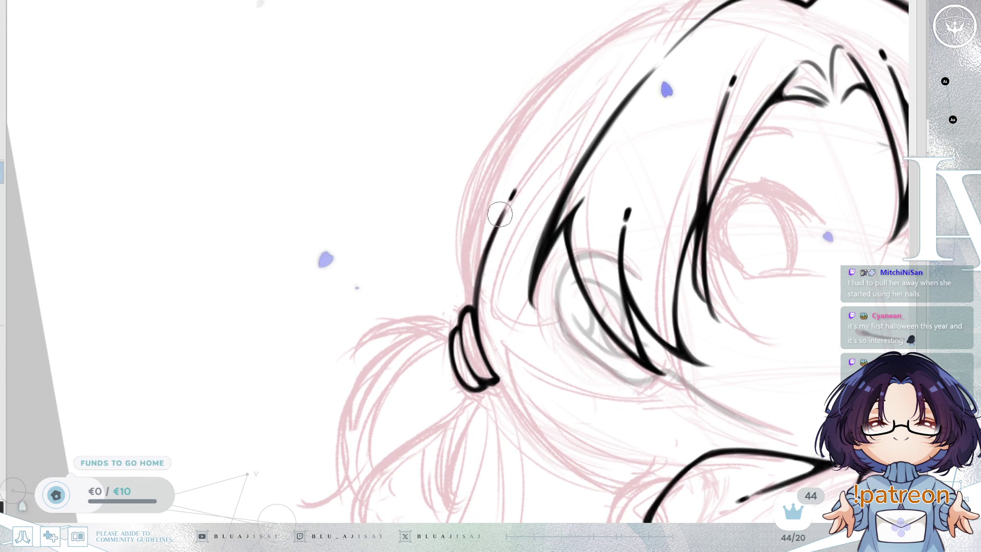
{"action": "left_click_drag", "start_coordinate": [485, 255], "coordinate": [473, 307]}
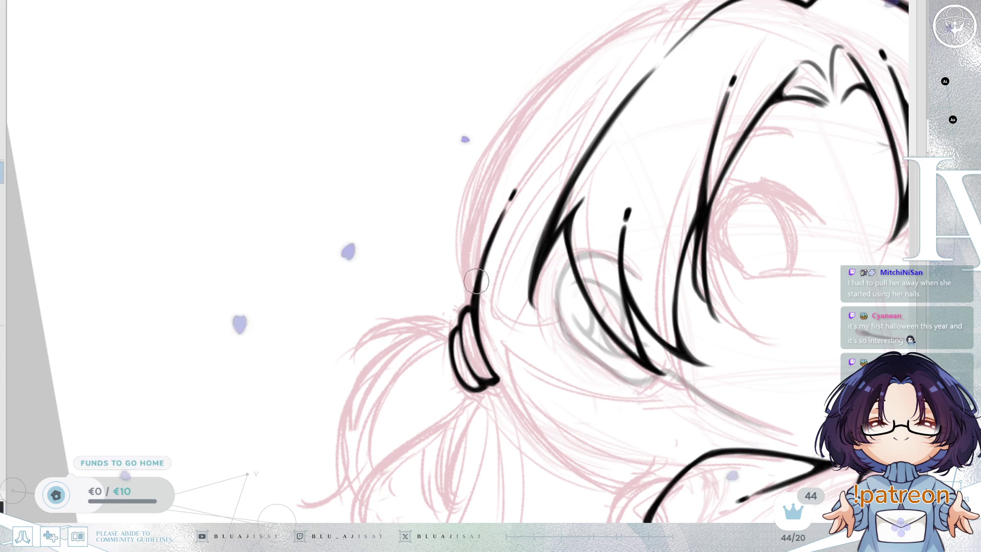
{"action": "mouse_move", "coordinate": [625, 199]}
{"action": "left_mouse_down"}
{"action": "mouse_move", "coordinate": [618, 235]}
{"action": "mouse_move", "coordinate": [478, 272]}
{"action": "left_mouse_up"}
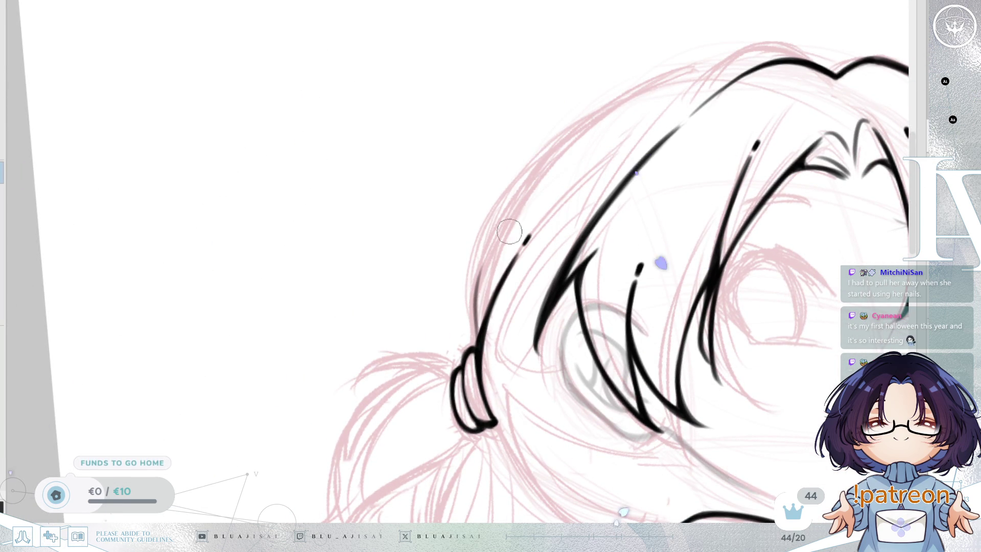
{"action": "left_click_drag", "start_coordinate": [599, 238], "coordinate": [604, 240]}
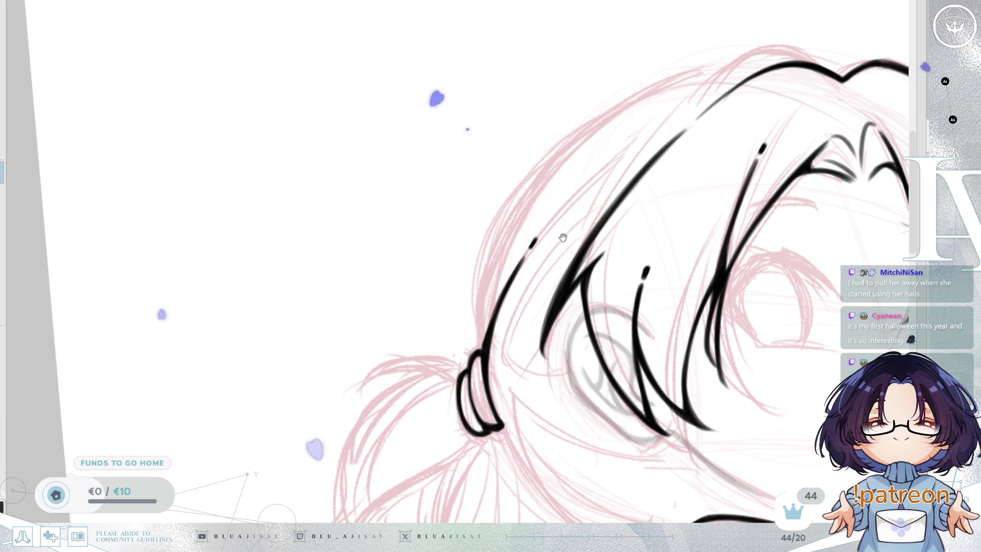
{"action": "left_click_drag", "start_coordinate": [562, 234], "coordinate": [563, 236]}
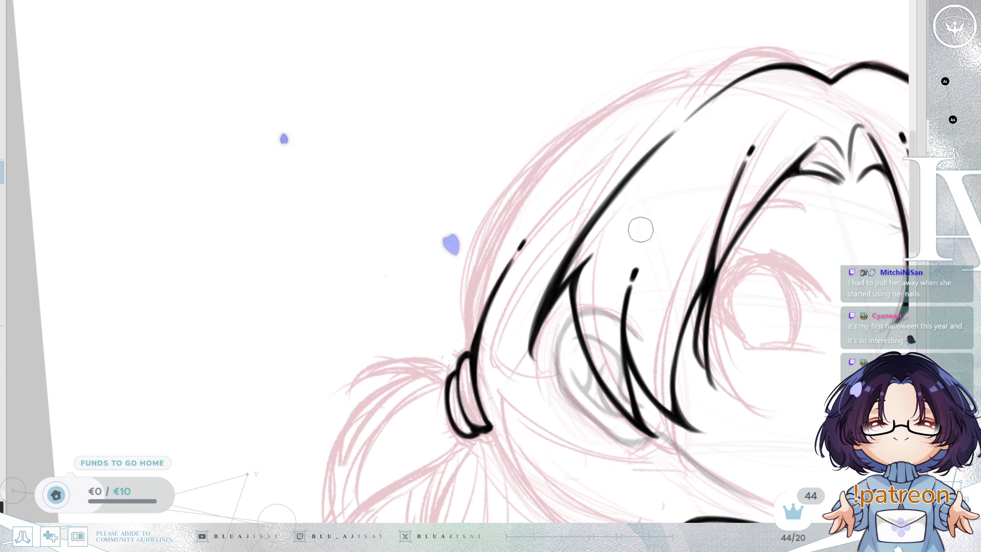
Trace the upper-left hair outline in black over the pink rough, then rotate the view counterclockwise.
{"action": "mouse_move", "coordinate": [640, 232]}
{"action": "left_mouse_down"}
{"action": "mouse_move", "coordinate": [625, 253]}
{"action": "mouse_move", "coordinate": [639, 276]}
{"action": "mouse_move", "coordinate": [685, 228]}
{"action": "mouse_move", "coordinate": [693, 244]}
{"action": "mouse_move", "coordinate": [719, 222]}
{"action": "left_mouse_up"}
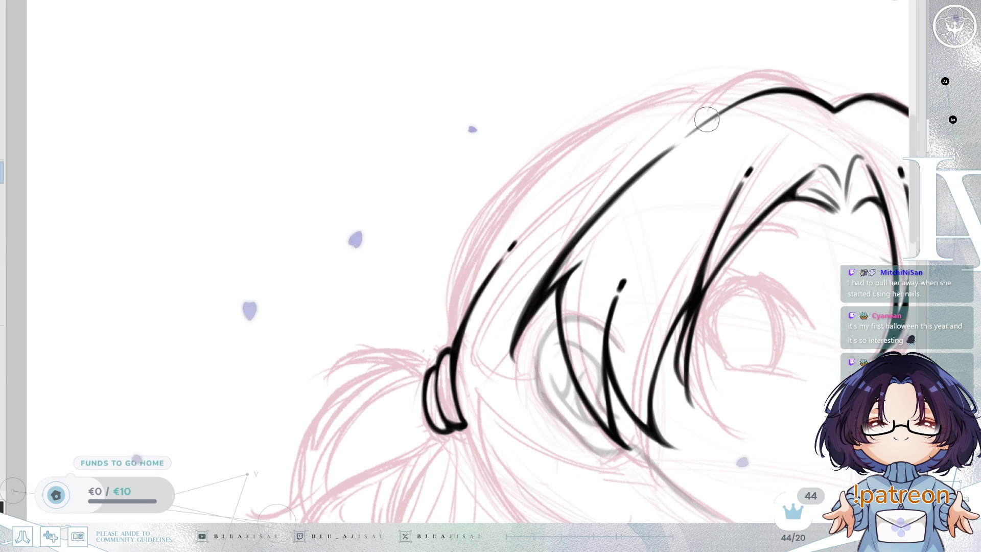
{"action": "left_click_drag", "start_coordinate": [686, 158], "coordinate": [646, 237]}
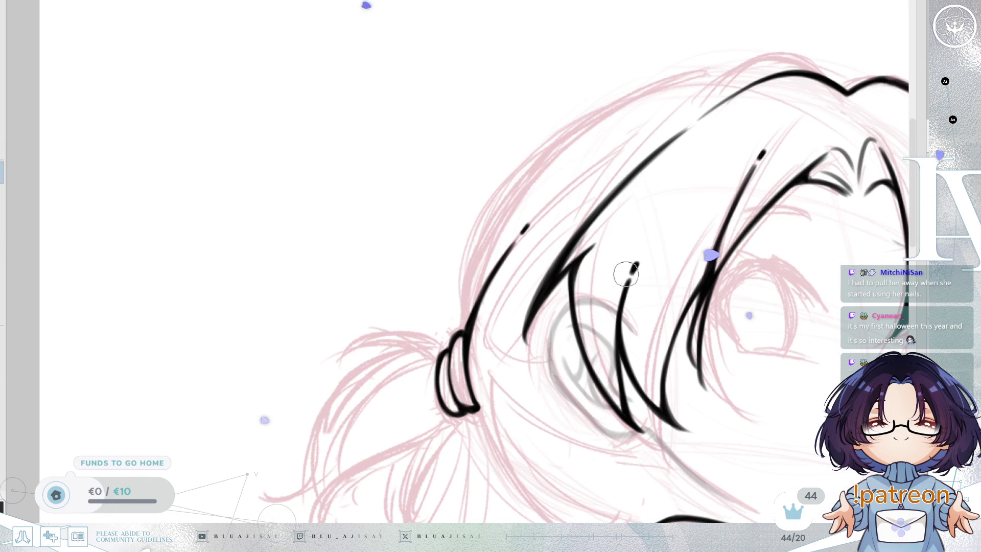
{"action": "left_click_drag", "start_coordinate": [625, 275], "coordinate": [627, 294]}
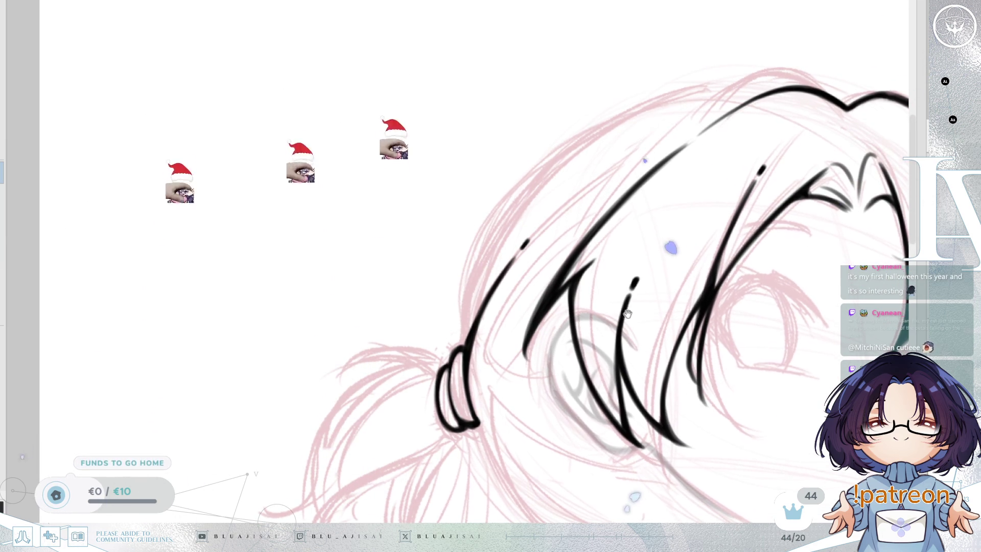
{"action": "left_click_drag", "start_coordinate": [629, 312], "coordinate": [619, 320]}
{"action": "mouse_move", "coordinate": [526, 276]}
{"action": "left_mouse_down"}
{"action": "mouse_move", "coordinate": [520, 267]}
{"action": "mouse_move", "coordinate": [525, 309]}
{"action": "left_mouse_up"}
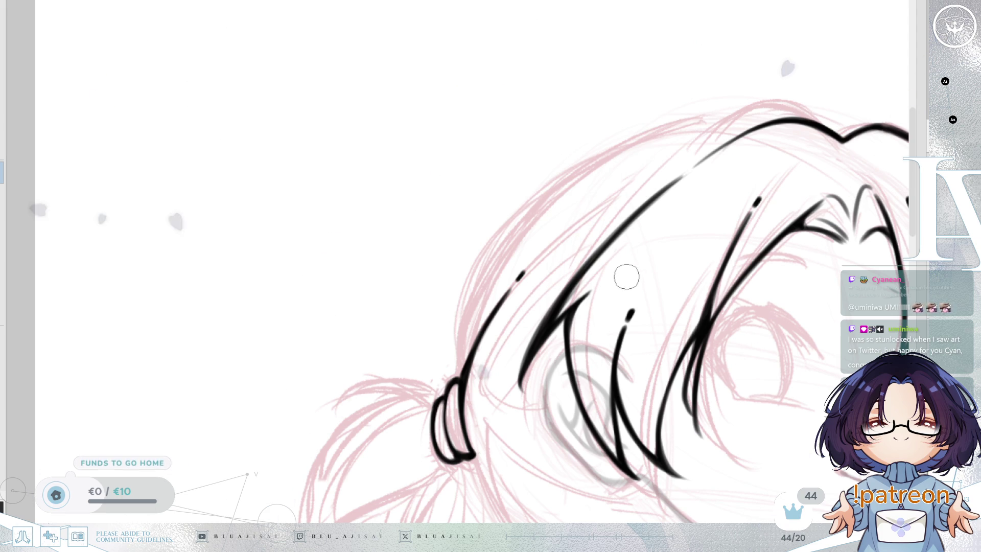
{"action": "mouse_move", "coordinate": [620, 293]}
{"action": "left_mouse_down"}
{"action": "mouse_move", "coordinate": [692, 280]}
{"action": "mouse_move", "coordinate": [716, 235]}
{"action": "mouse_move", "coordinate": [683, 243]}
{"action": "mouse_move", "coordinate": [679, 263]}
{"action": "mouse_move", "coordinate": [705, 261]}
{"action": "left_mouse_up"}
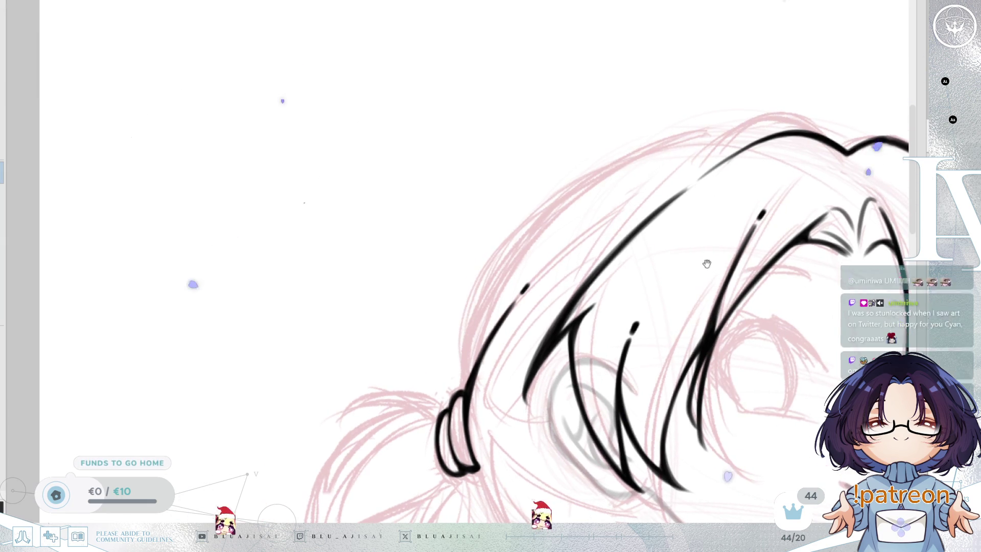
{"action": "left_click_drag", "start_coordinate": [530, 303], "coordinate": [692, 192]}
{"action": "left_click_drag", "start_coordinate": [672, 235], "coordinate": [578, 262]}
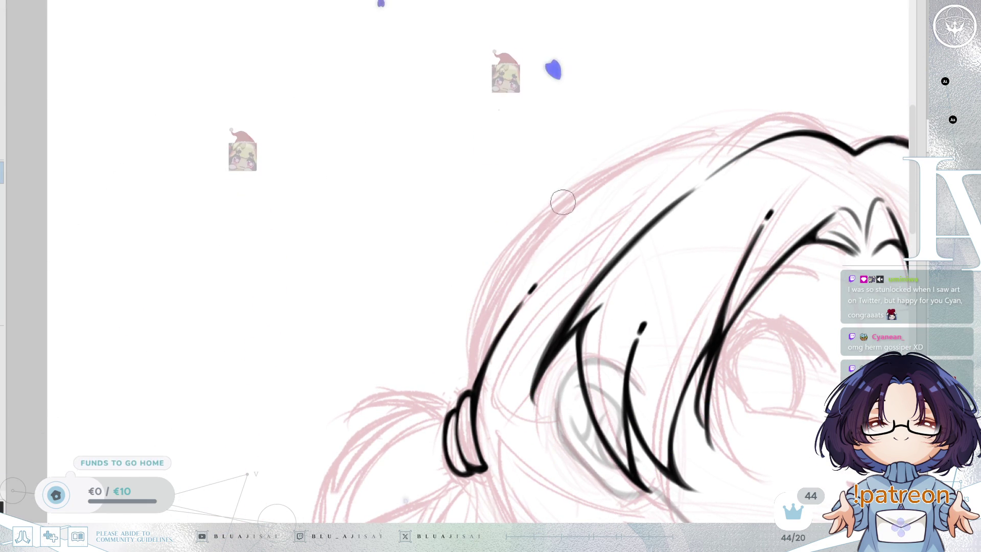
{"action": "mouse_move", "coordinate": [516, 245]}
{"action": "left_mouse_down"}
{"action": "mouse_move", "coordinate": [474, 335]}
{"action": "mouse_move", "coordinate": [475, 376]}
{"action": "left_mouse_up"}
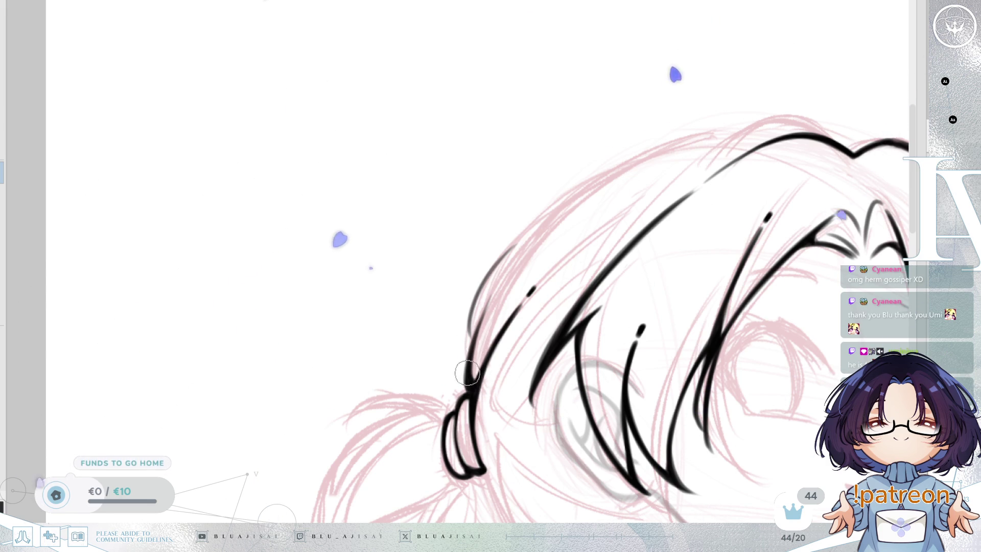
{"action": "left_click_drag", "start_coordinate": [488, 294], "coordinate": [598, 180]}
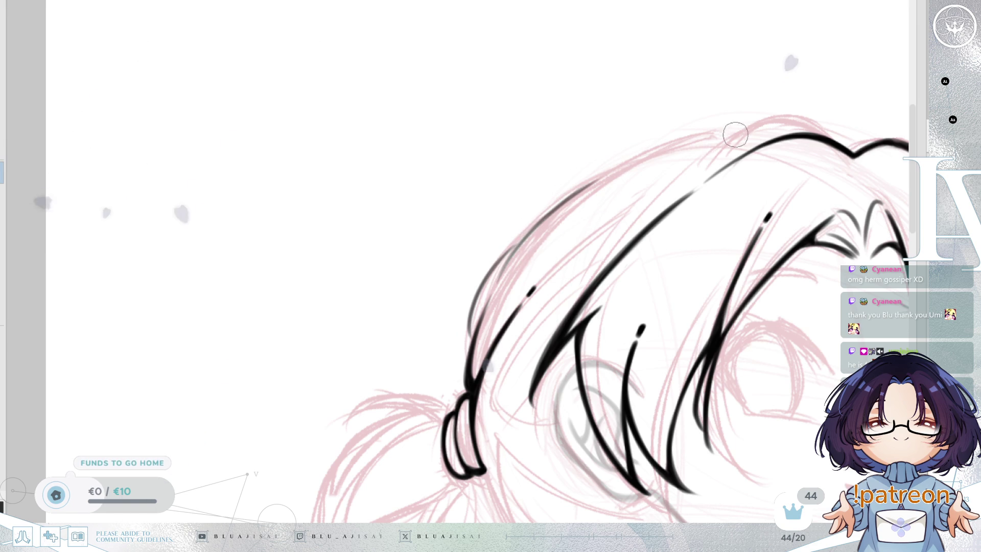
{"action": "key", "text": "Delete"}
{"action": "key", "text": "Delete"}
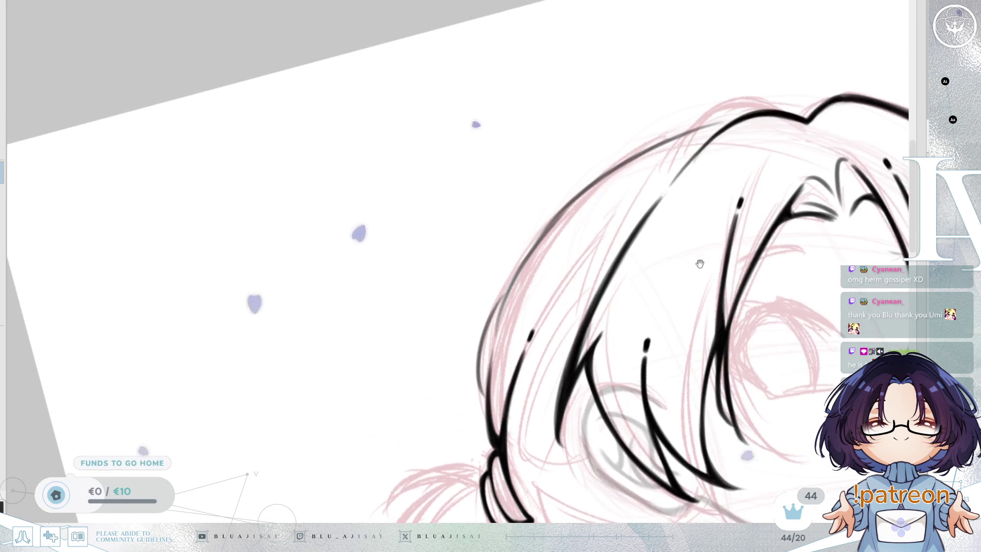
Re-stroke the upper-left crown arc, darkening and thickening it for a cleaner join.
{"action": "scroll", "coordinate": [637, 158], "scroll_direction": "up", "scroll_amount": 2}
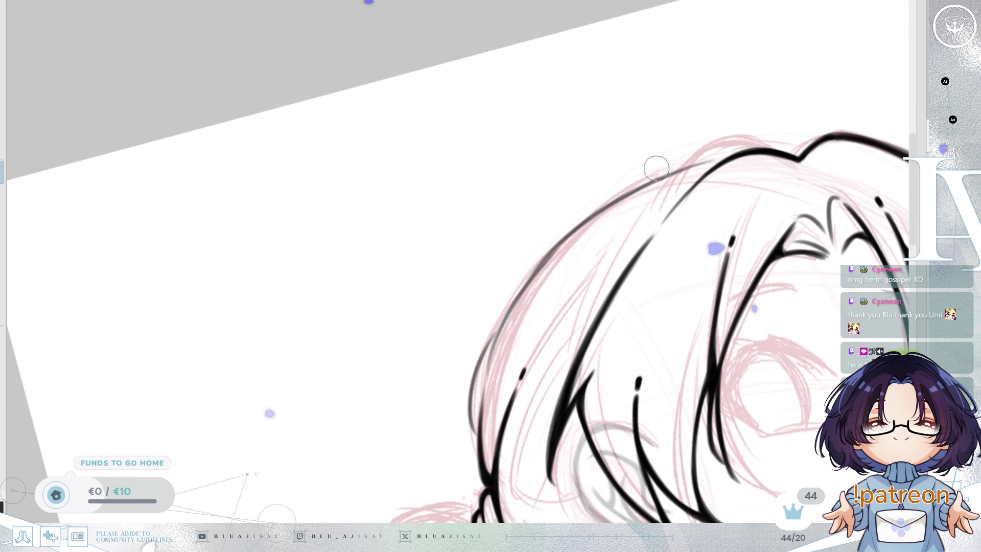
{"action": "scroll", "coordinate": [683, 204], "scroll_direction": "down", "scroll_amount": 1}
{"action": "left_click_drag", "start_coordinate": [683, 204], "coordinate": [681, 199]}
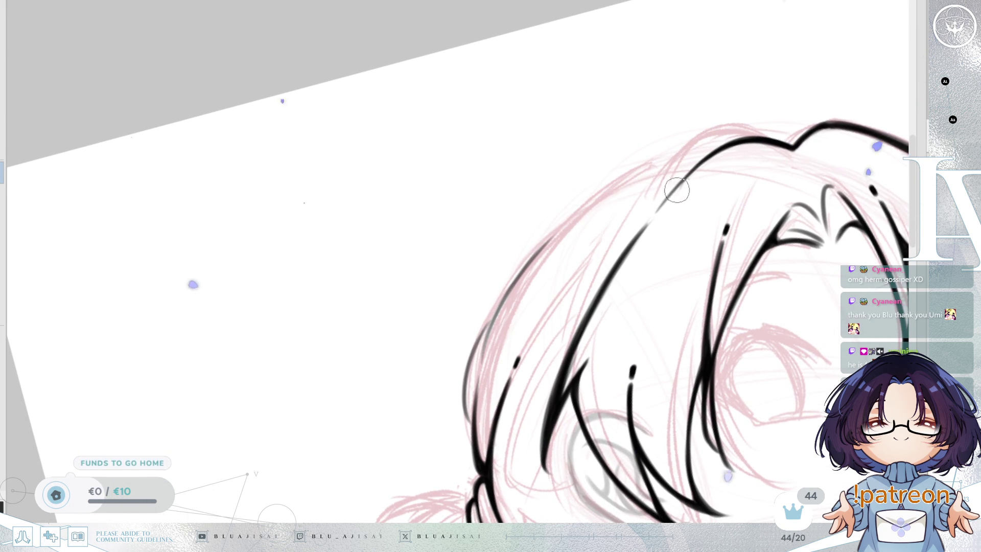
{"action": "key", "text": "ctrl+z"}
{"action": "left_click_drag", "start_coordinate": [719, 146], "coordinate": [537, 271]}
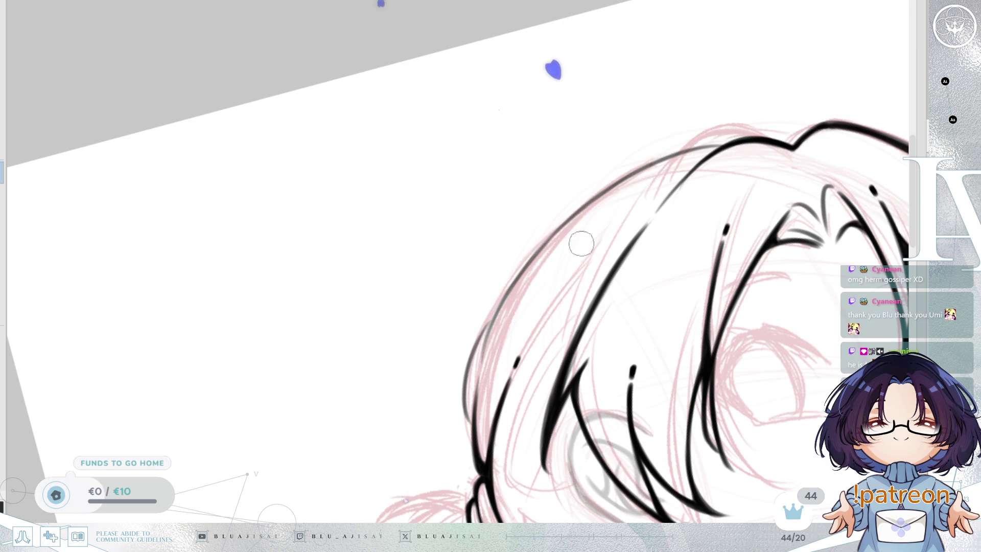
{"action": "left_click_drag", "start_coordinate": [664, 158], "coordinate": [565, 220]}
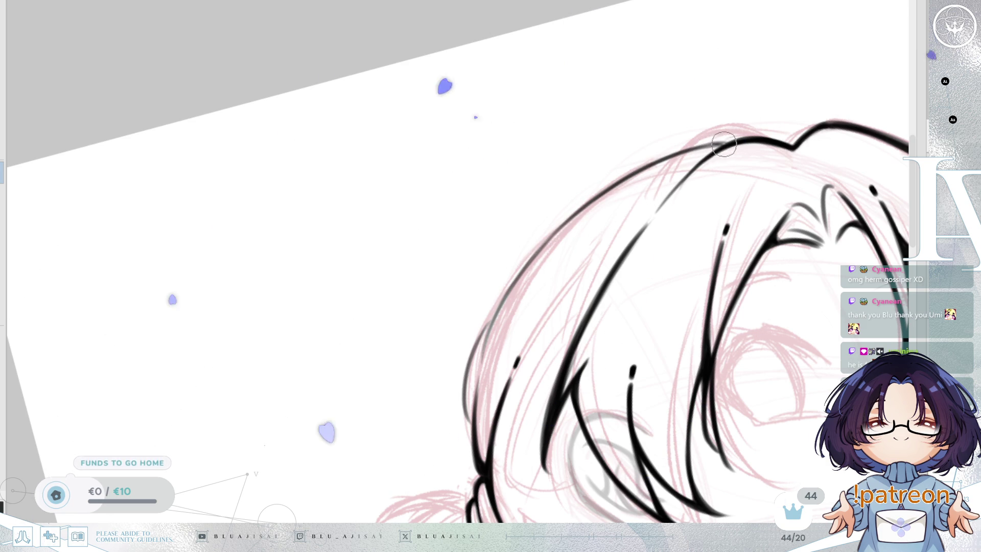
{"action": "mouse_move", "coordinate": [713, 144]}
{"action": "left_mouse_down"}
{"action": "mouse_move", "coordinate": [600, 193]}
{"action": "mouse_move", "coordinate": [609, 207]}
{"action": "left_mouse_up"}
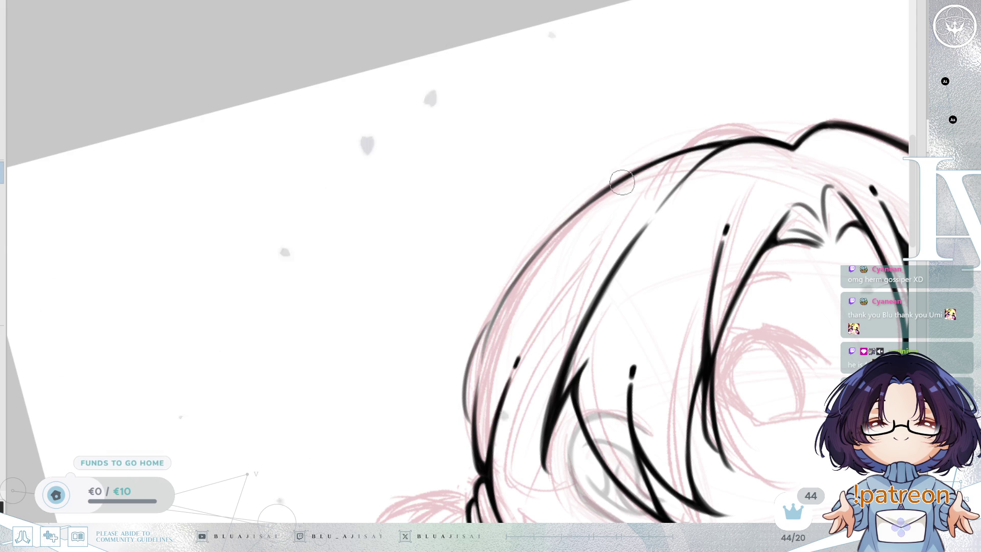
With the canvas upright, redraw the lower-left hair outline, undoing attempts until it looks clean.
{"action": "key", "text": "Home"}
{"action": "left_click_drag", "start_coordinate": [449, 383], "coordinate": [511, 296]}
{"action": "key", "text": "ctrl+z"}
{"action": "left_click_drag", "start_coordinate": [455, 368], "coordinate": [558, 265]}
{"action": "key", "text": "ctrl+z"}
{"action": "left_click_drag", "start_coordinate": [465, 350], "coordinate": [587, 258]}
{"action": "key", "text": "ctrl+z"}
{"action": "mouse_move", "coordinate": [638, 232]}
{"action": "left_mouse_down"}
{"action": "mouse_move", "coordinate": [539, 292]}
{"action": "mouse_move", "coordinate": [633, 233]}
{"action": "left_mouse_up"}
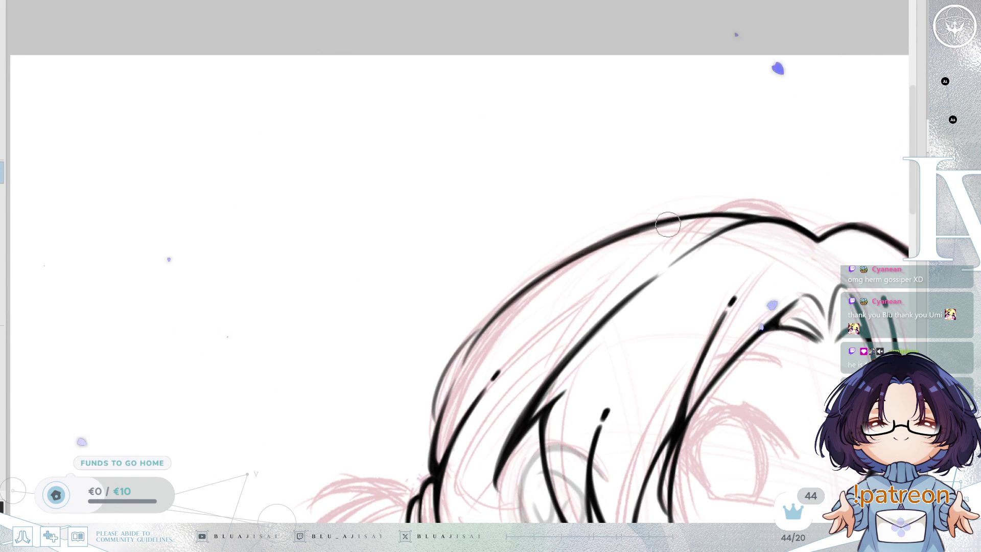
Double the outer hair line in black and extend it further down.
{"action": "mouse_move", "coordinate": [744, 220]}
{"action": "left_mouse_down"}
{"action": "mouse_move", "coordinate": [736, 191]}
{"action": "mouse_move", "coordinate": [776, 182]}
{"action": "mouse_move", "coordinate": [727, 205]}
{"action": "mouse_move", "coordinate": [730, 220]}
{"action": "left_mouse_up"}
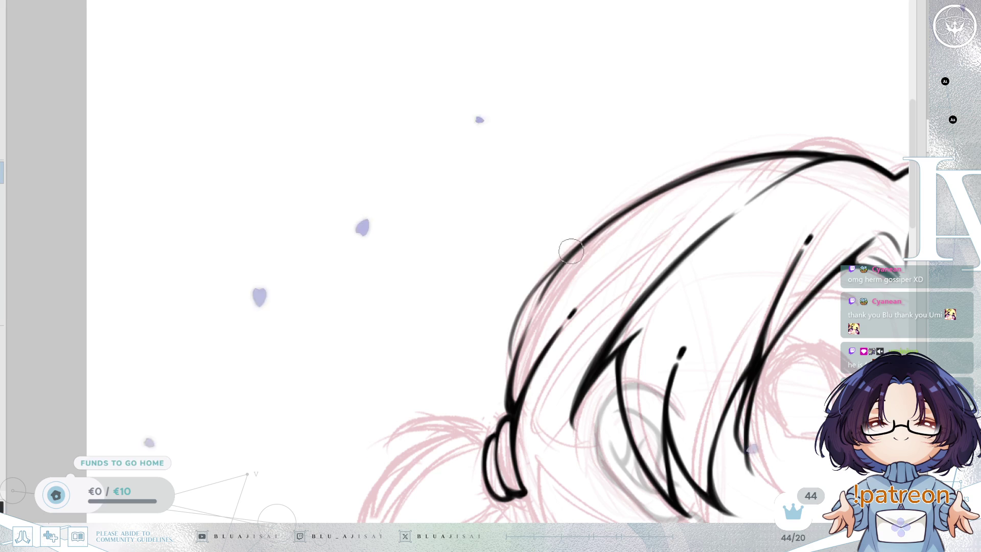
{"action": "mouse_move", "coordinate": [568, 254]}
{"action": "left_mouse_down"}
{"action": "mouse_move", "coordinate": [531, 301]}
{"action": "mouse_move", "coordinate": [514, 369]}
{"action": "left_mouse_up"}
{"action": "mouse_move", "coordinate": [518, 322]}
{"action": "left_mouse_down"}
{"action": "mouse_move", "coordinate": [513, 378]}
{"action": "mouse_move", "coordinate": [522, 364]}
{"action": "left_mouse_up"}
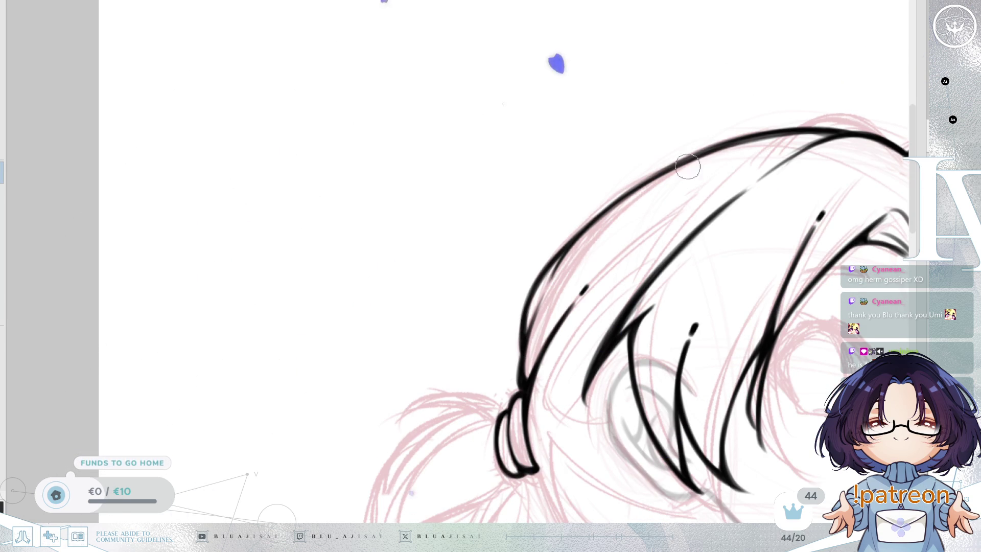
{"action": "left_click_drag", "start_coordinate": [671, 262], "coordinate": [673, 260]}
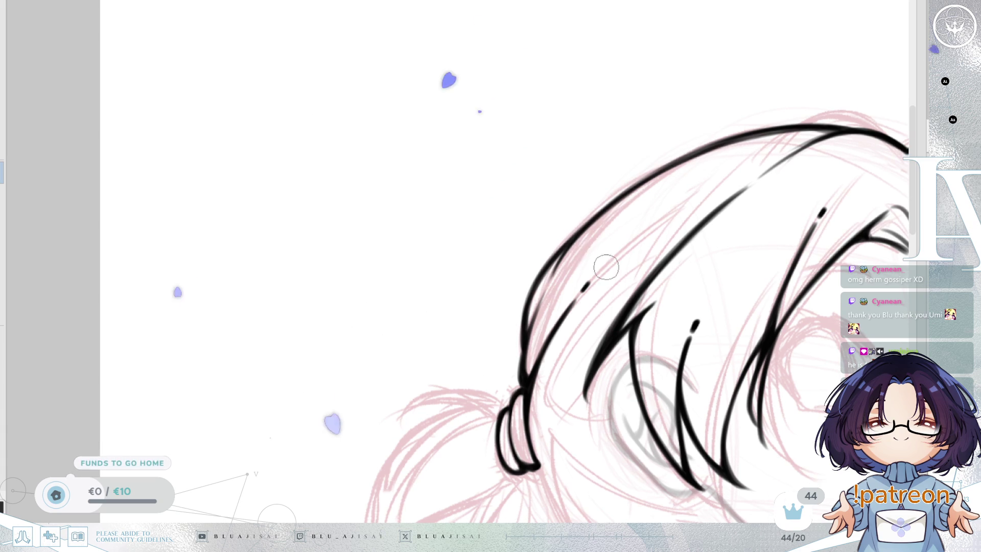
{"action": "left_click_drag", "start_coordinate": [611, 272], "coordinate": [594, 290]}
{"action": "key", "text": "ctrl+z"}
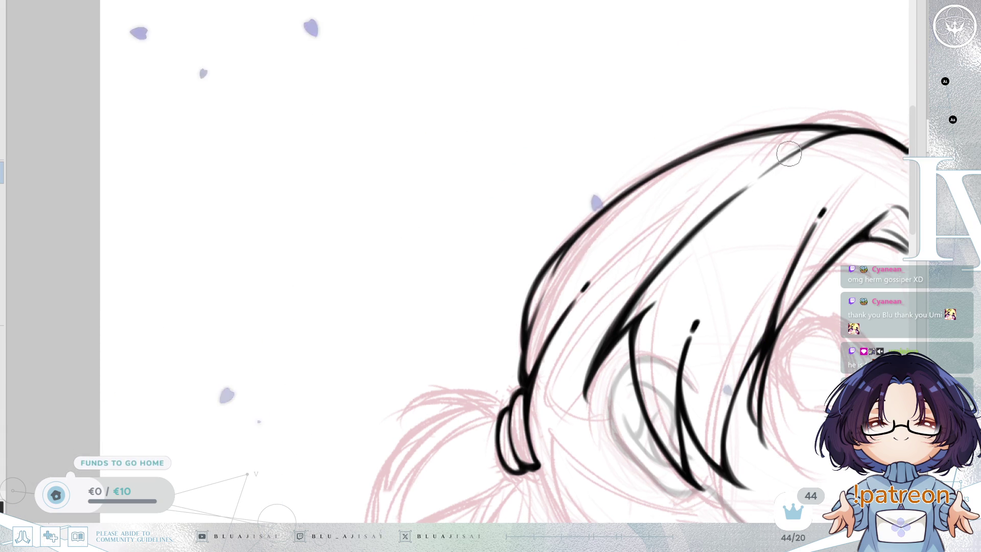
Try a strand line below the top hair outline, undo it, and zoom out to the whole figure.
{"action": "mouse_move", "coordinate": [838, 128]}
{"action": "left_mouse_down"}
{"action": "mouse_move", "coordinate": [588, 242]}
{"action": "mouse_move", "coordinate": [767, 143]}
{"action": "mouse_move", "coordinate": [595, 253]}
{"action": "mouse_move", "coordinate": [680, 170]}
{"action": "left_mouse_up"}
{"action": "key", "text": "ctrl+z"}
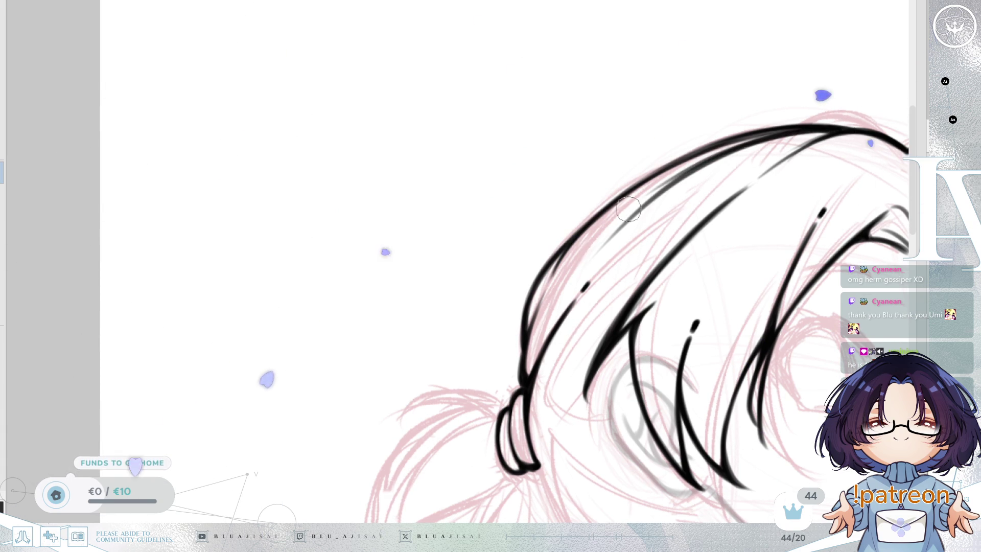
{"action": "scroll", "coordinate": [680, 170], "scroll_direction": "down", "scroll_amount": 3}
{"action": "left_click_drag", "start_coordinate": [671, 282], "coordinate": [817, 368]}
{"action": "scroll", "coordinate": [817, 367], "scroll_direction": "down", "scroll_amount": 2}
{"action": "left_click_drag", "start_coordinate": [736, 281], "coordinate": [799, 263]}
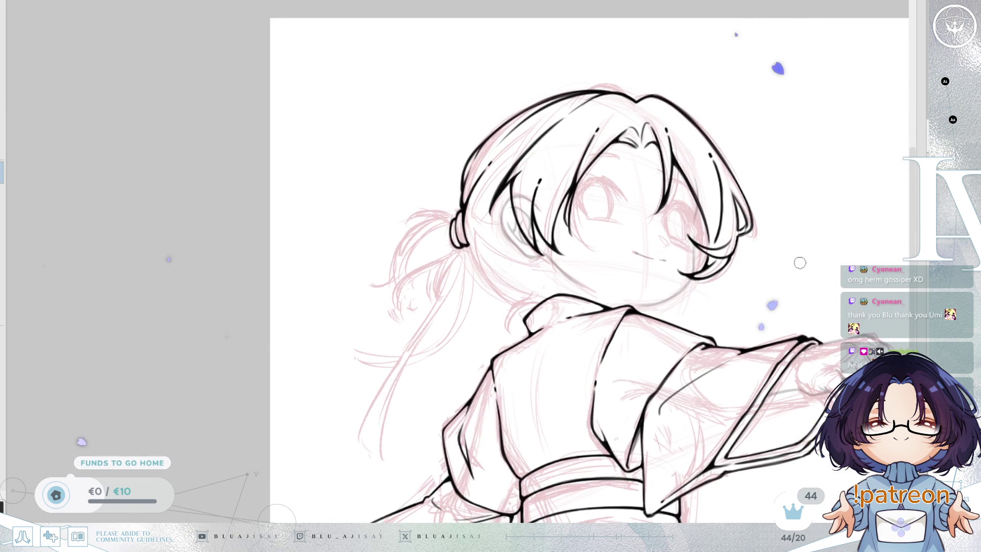
{"action": "key", "text": "h"}
{"action": "key", "text": "h"}
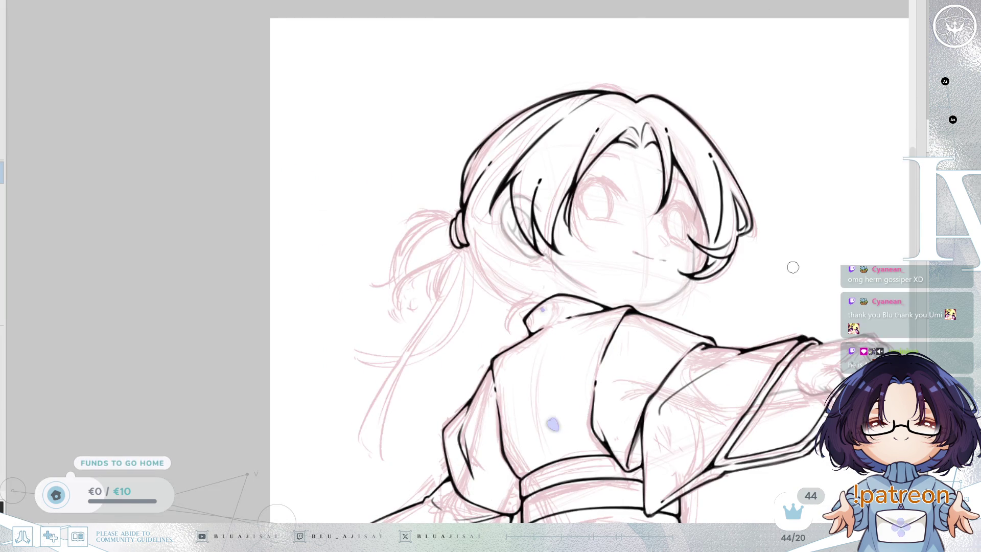
{"action": "mouse_move", "coordinate": [798, 281]}
{"action": "left_mouse_down"}
{"action": "mouse_move", "coordinate": [790, 275]}
{"action": "mouse_move", "coordinate": [795, 386]}
{"action": "mouse_move", "coordinate": [807, 347]}
{"action": "mouse_move", "coordinate": [753, 281]}
{"action": "mouse_move", "coordinate": [785, 340]}
{"action": "mouse_move", "coordinate": [806, 260]}
{"action": "left_mouse_up"}
{"action": "key", "text": "ctrl+0"}
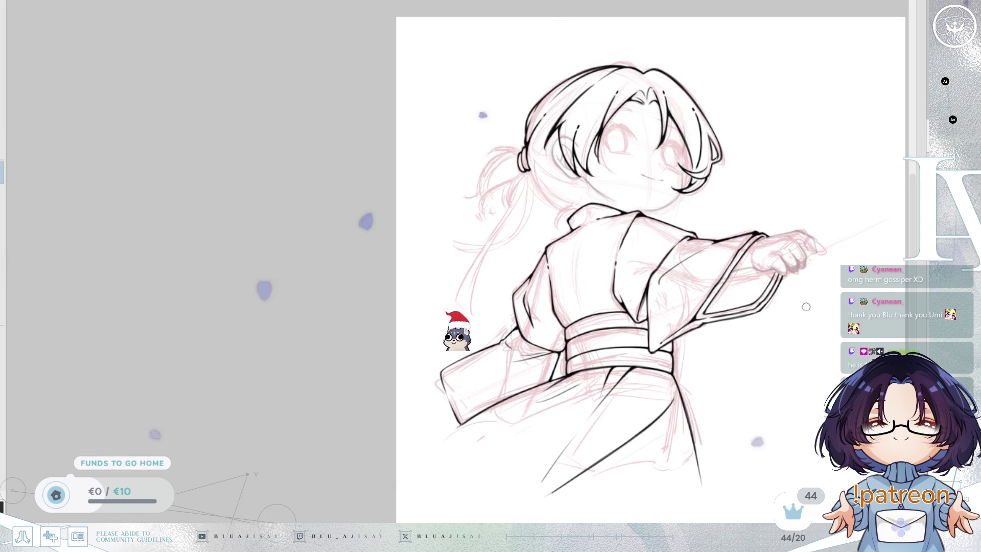
{"action": "key", "text": "h"}
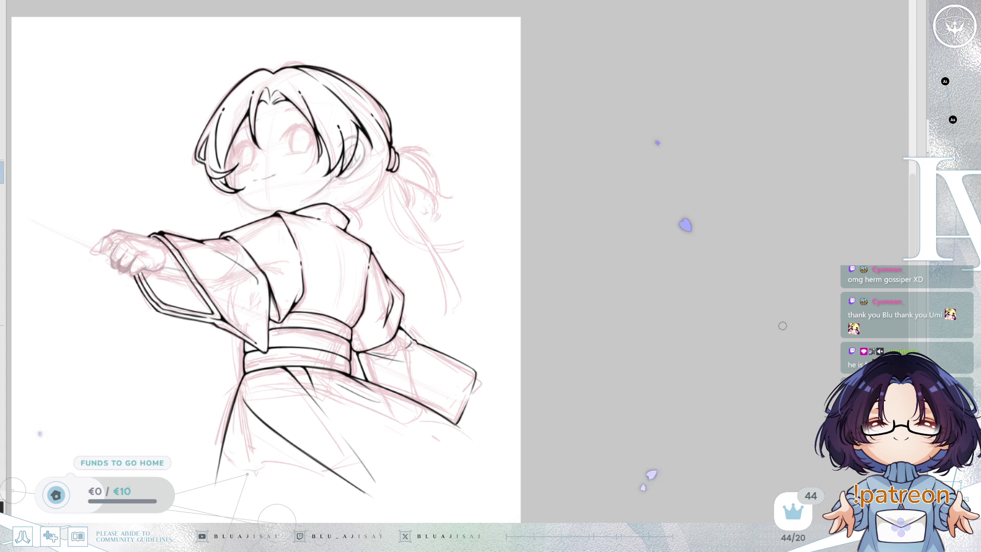
{"action": "mouse_move", "coordinate": [727, 242]}
{"action": "left_mouse_down"}
{"action": "mouse_move", "coordinate": [789, 237]}
{"action": "mouse_move", "coordinate": [782, 244]}
{"action": "left_mouse_up"}
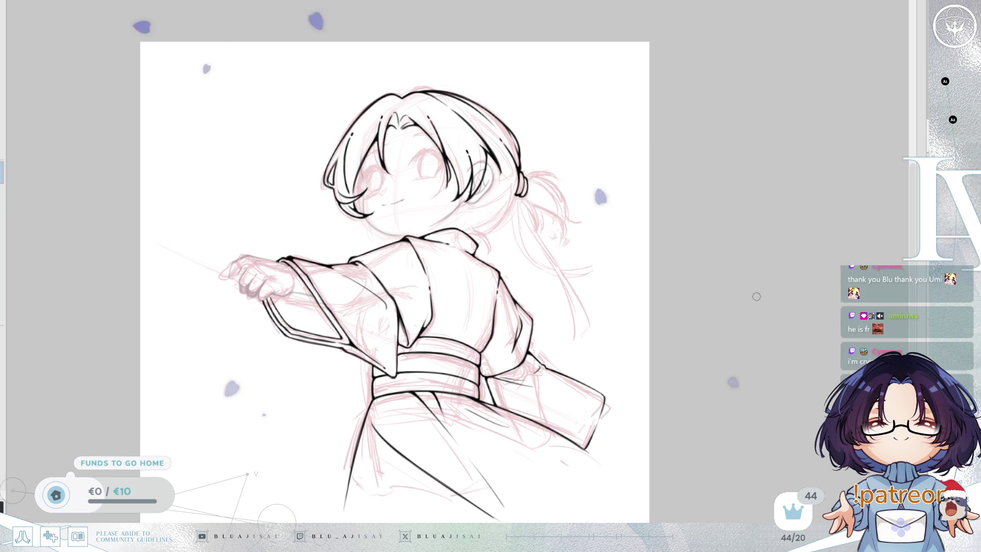
{"action": "left_click_drag", "start_coordinate": [767, 304], "coordinate": [805, 308]}
{"action": "scroll", "coordinate": [805, 307], "scroll_direction": "up", "scroll_amount": 5}
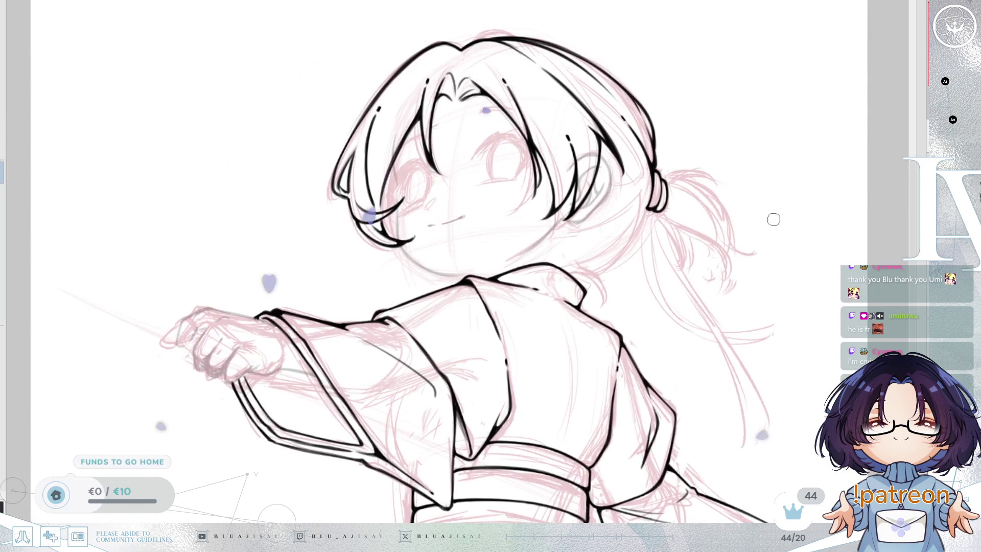
Check the face mirrored, then ink two bold strands running down from the ponytail tie.
{"action": "mouse_move", "coordinate": [787, 225]}
{"action": "left_mouse_down"}
{"action": "mouse_move", "coordinate": [823, 260]}
{"action": "mouse_move", "coordinate": [802, 243]}
{"action": "mouse_move", "coordinate": [817, 255]}
{"action": "mouse_move", "coordinate": [872, 241]}
{"action": "mouse_move", "coordinate": [777, 254]}
{"action": "mouse_move", "coordinate": [790, 233]}
{"action": "left_mouse_up"}
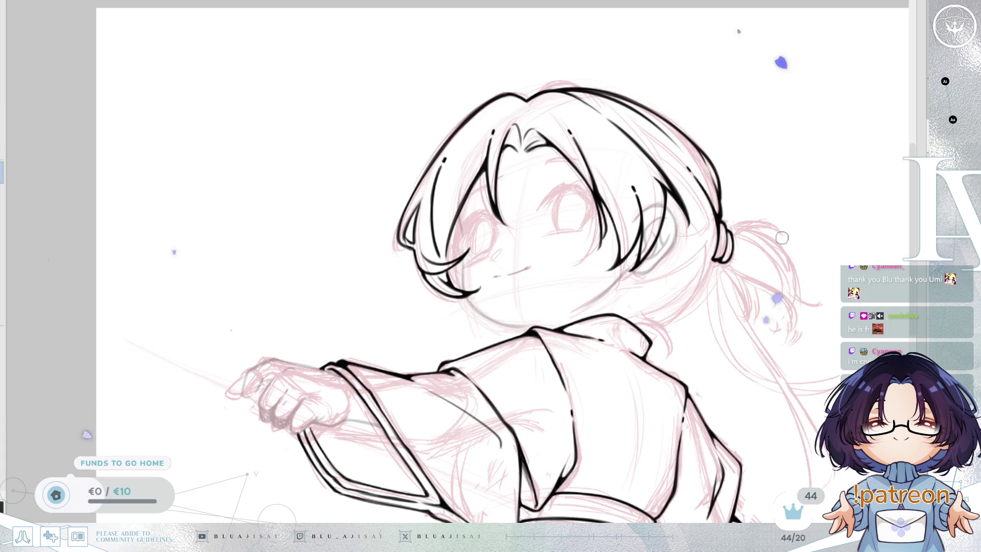
{"action": "key", "text": "h"}
{"action": "key", "text": "h"}
{"action": "scroll", "coordinate": [690, 220], "scroll_direction": "up", "scroll_amount": 3}
{"action": "left_click_drag", "start_coordinate": [690, 219], "coordinate": [765, 305]}
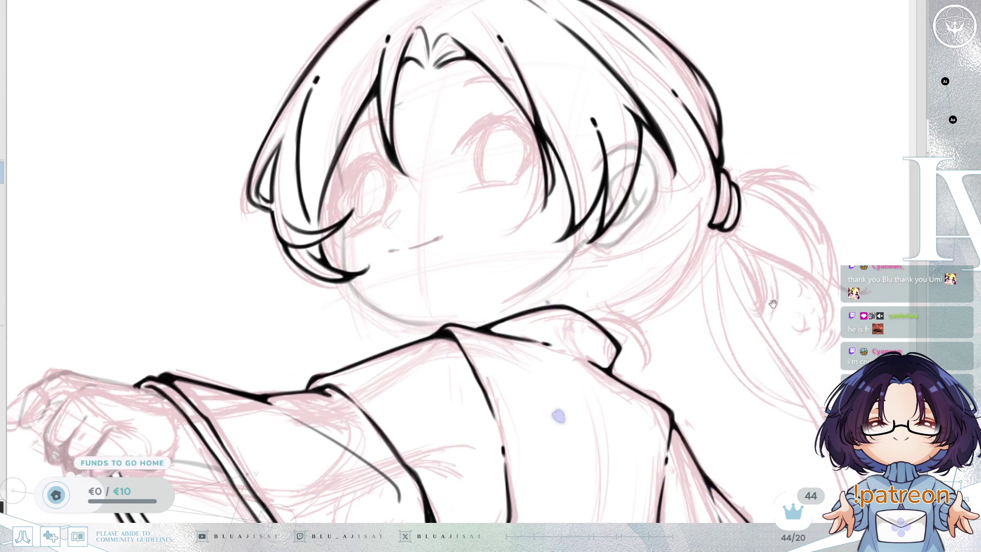
{"action": "left_click_drag", "start_coordinate": [713, 283], "coordinate": [695, 285]}
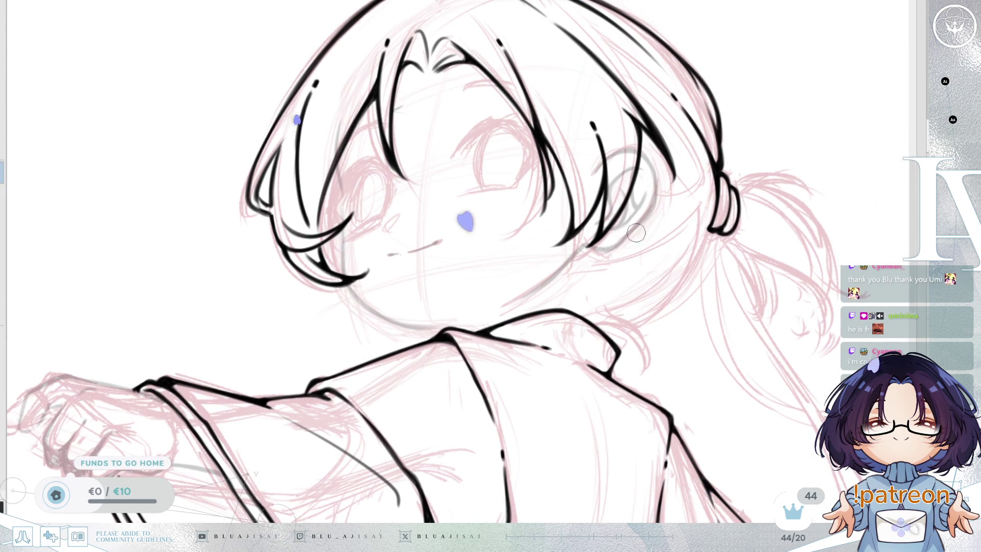
{"action": "key", "text": "h"}
{"action": "scroll", "coordinate": [716, 255], "scroll_direction": "up", "scroll_amount": 2}
{"action": "mouse_move", "coordinate": [716, 256]}
{"action": "left_mouse_down"}
{"action": "mouse_move", "coordinate": [783, 306]}
{"action": "mouse_move", "coordinate": [894, 305]}
{"action": "left_mouse_up"}
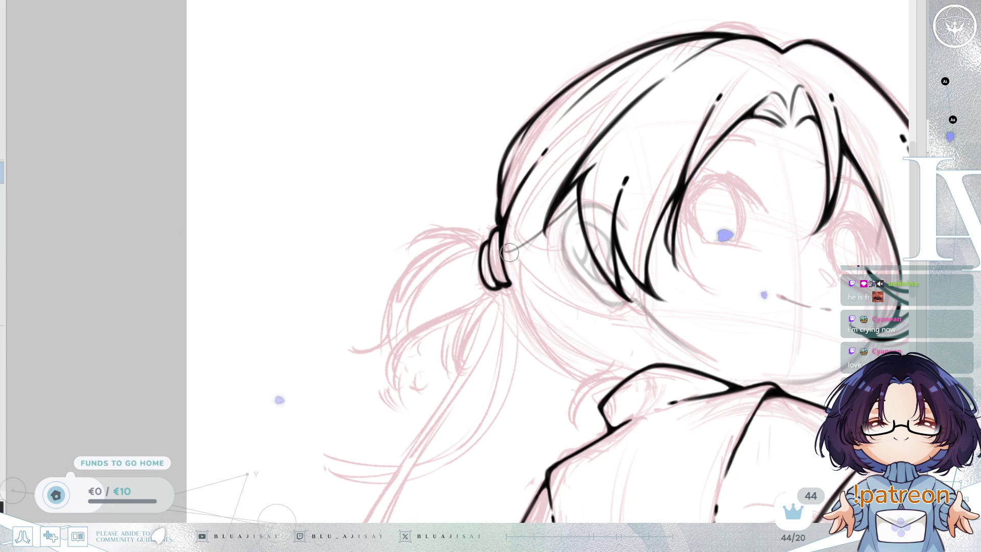
{"action": "mouse_move", "coordinate": [509, 268]}
{"action": "left_mouse_down"}
{"action": "mouse_move", "coordinate": [536, 307]}
{"action": "mouse_move", "coordinate": [638, 214]}
{"action": "mouse_move", "coordinate": [715, 287]}
{"action": "mouse_move", "coordinate": [669, 173]}
{"action": "left_mouse_up"}
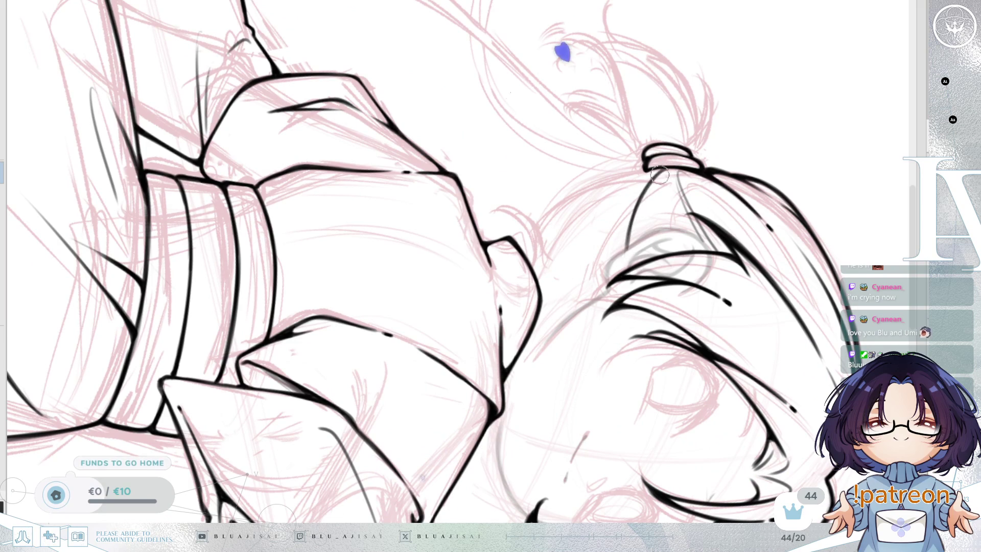
{"action": "left_click_drag", "start_coordinate": [660, 173], "coordinate": [627, 248]}
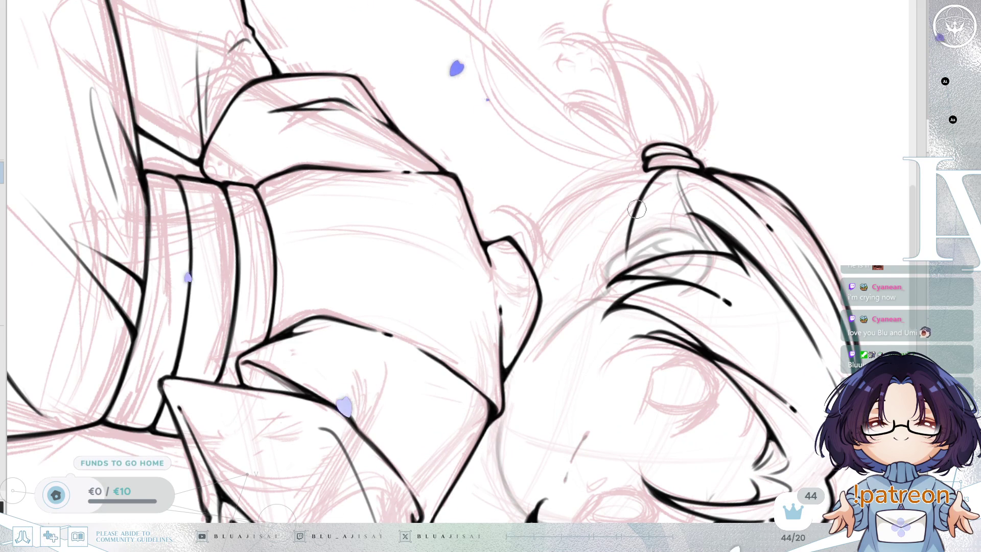
{"action": "left_click_drag", "start_coordinate": [657, 166], "coordinate": [629, 225]}
Straighten the view upright, zoom out and toggle the mirror to review the inked figure.
{"action": "mouse_move", "coordinate": [746, 245]}
{"action": "left_mouse_down"}
{"action": "mouse_move", "coordinate": [764, 222]}
{"action": "mouse_move", "coordinate": [758, 206]}
{"action": "left_mouse_up"}
{"action": "scroll", "coordinate": [758, 205], "scroll_direction": "down", "scroll_amount": 4}
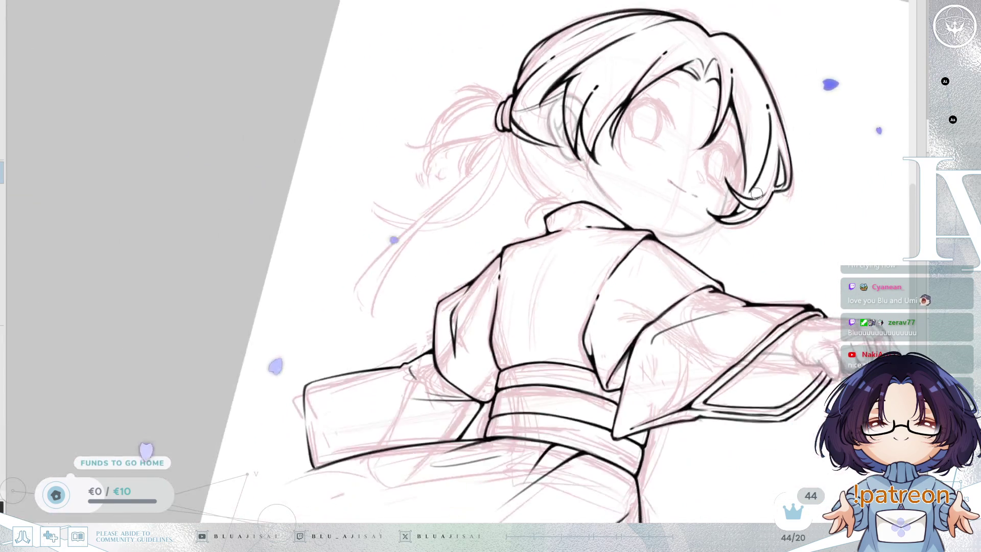
{"action": "key", "text": "Delete"}
{"action": "key", "text": "Insert"}
{"action": "key", "text": "Insert"}
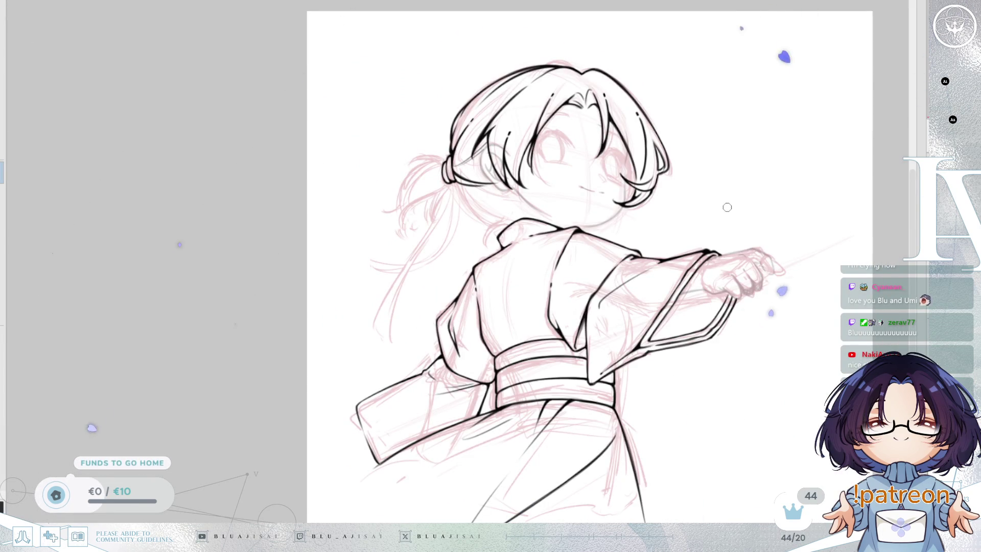
{"action": "key", "text": "Insert"}
{"action": "scroll", "coordinate": [726, 208], "scroll_direction": "up", "scroll_amount": 2}
{"action": "left_click_drag", "start_coordinate": [714, 223], "coordinate": [723, 224]}
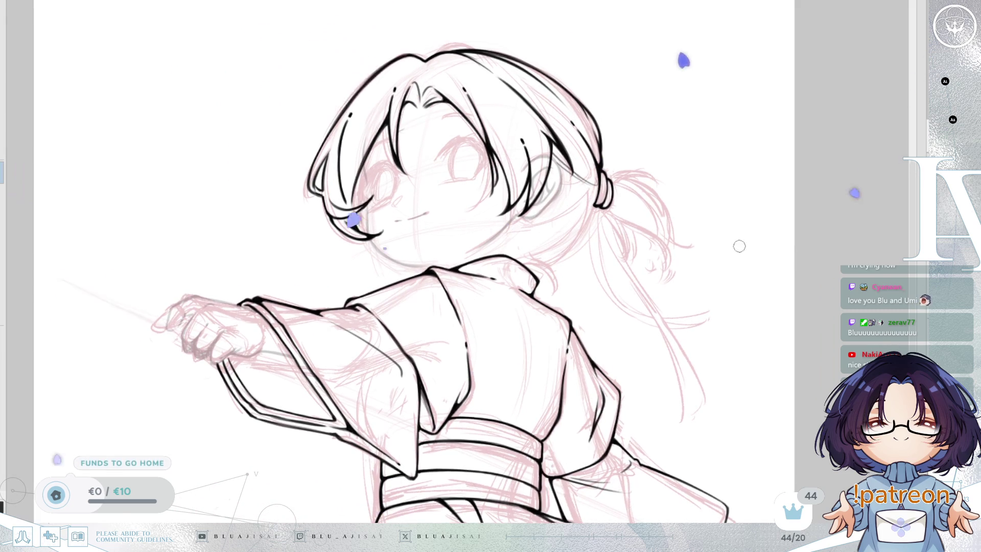
{"action": "key", "text": "Insert"}
{"action": "scroll", "coordinate": [659, 261], "scroll_direction": "up", "scroll_amount": 2}
{"action": "scroll", "coordinate": [660, 261], "scroll_direction": "up", "scroll_amount": 2}
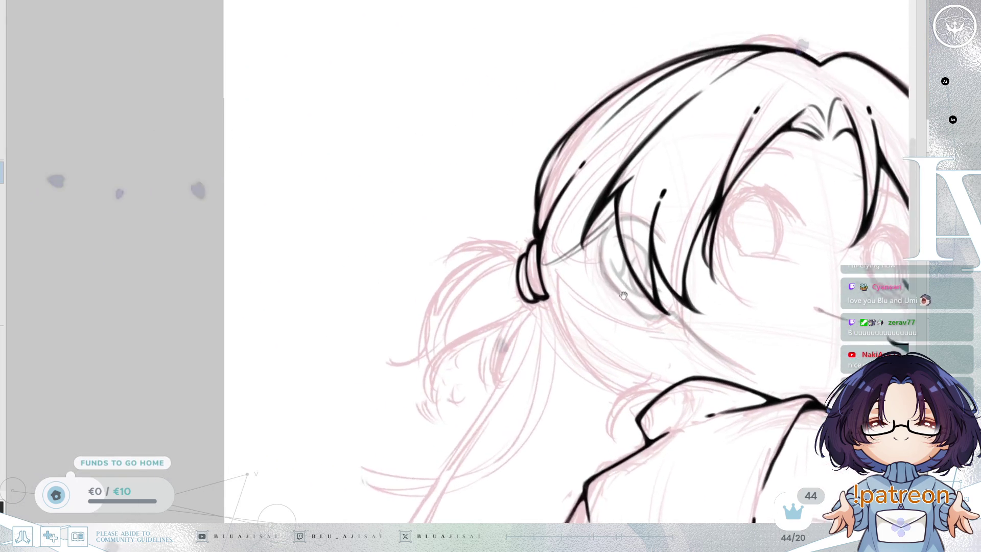
{"action": "scroll", "coordinate": [550, 282], "scroll_direction": "up", "scroll_amount": 2}
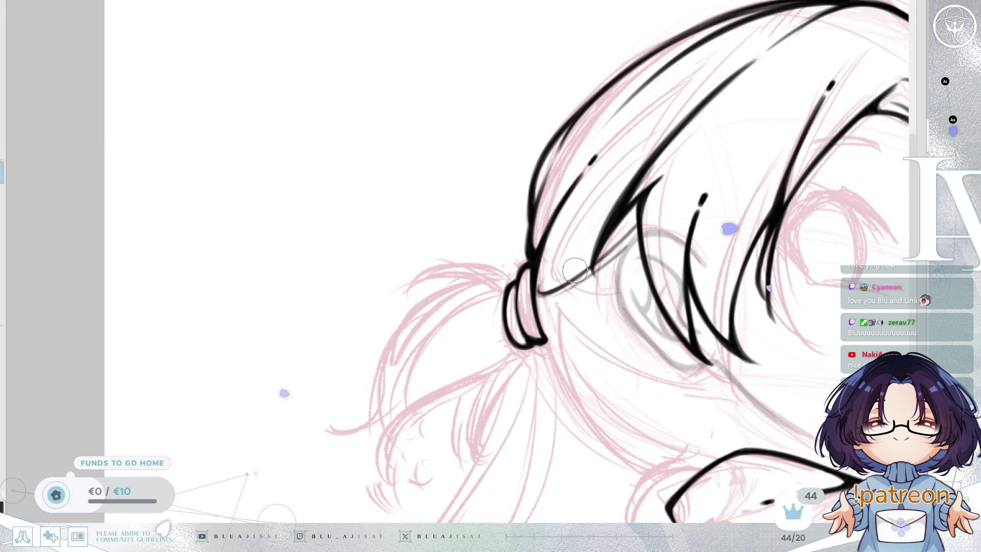
{"action": "left_click_drag", "start_coordinate": [634, 231], "coordinate": [701, 228]}
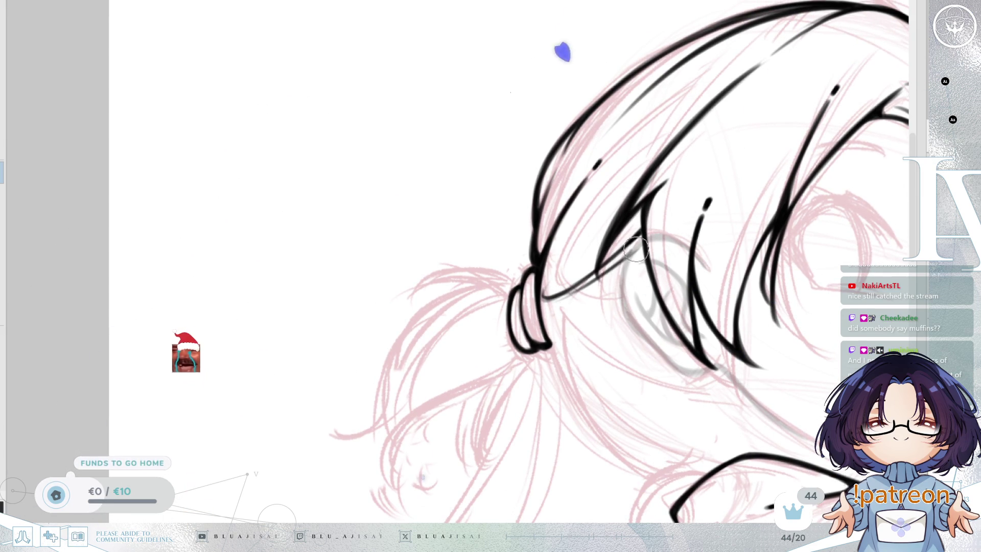
{"action": "left_click_drag", "start_coordinate": [715, 274], "coordinate": [622, 219]}
{"action": "scroll", "coordinate": [622, 218], "scroll_direction": "down", "scroll_amount": 5}
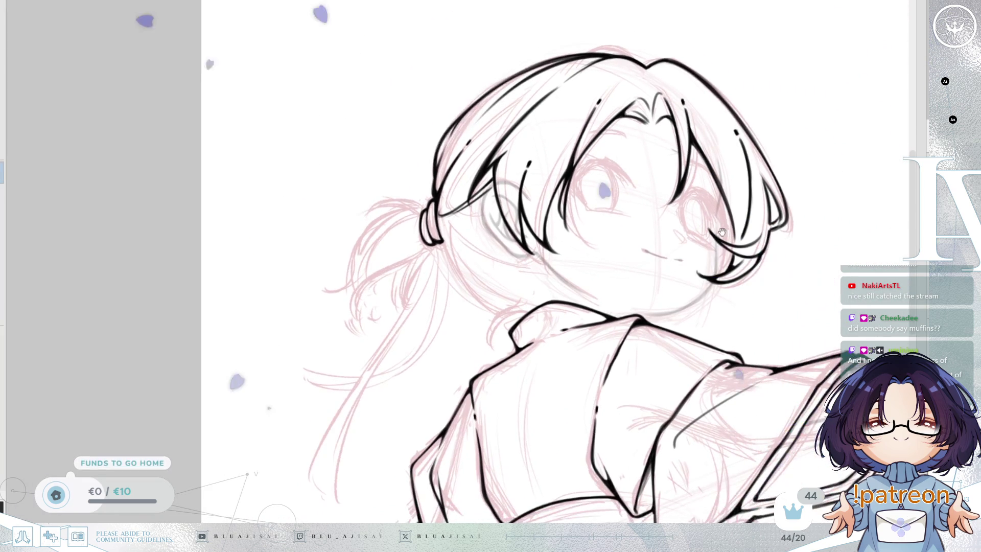
{"action": "left_click_drag", "start_coordinate": [723, 233], "coordinate": [789, 274]}
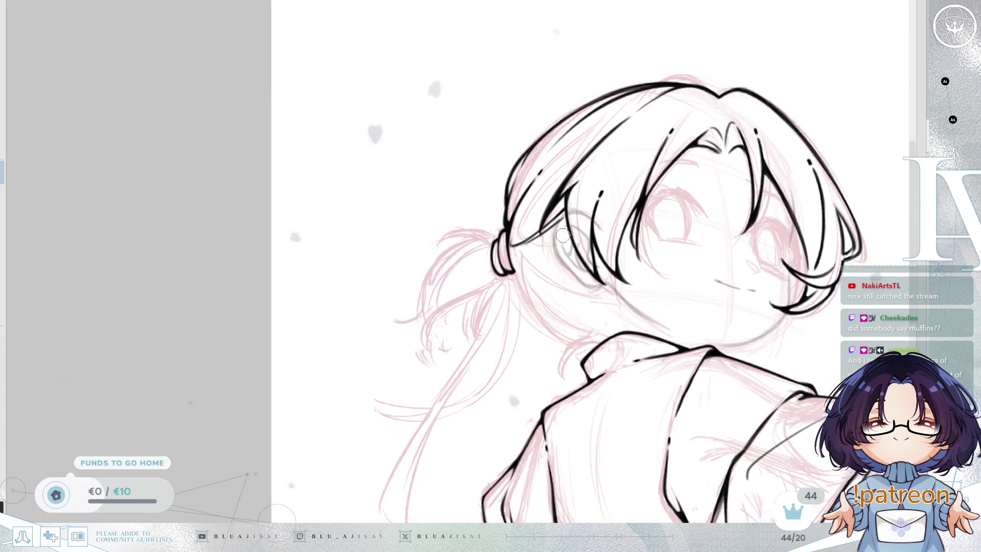
{"action": "scroll", "coordinate": [588, 153], "scroll_direction": "up", "scroll_amount": 2}
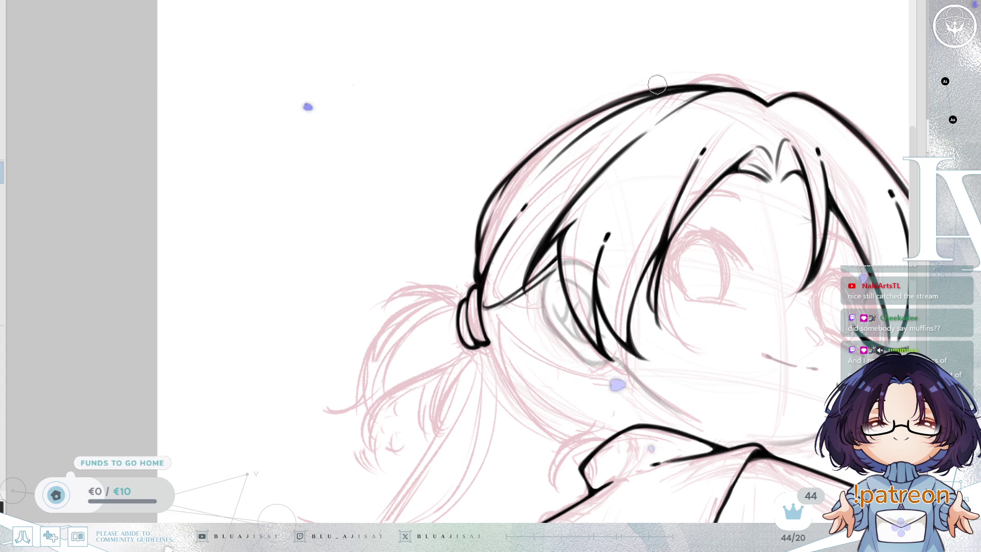
{"action": "left_click_drag", "start_coordinate": [661, 80], "coordinate": [659, 148]}
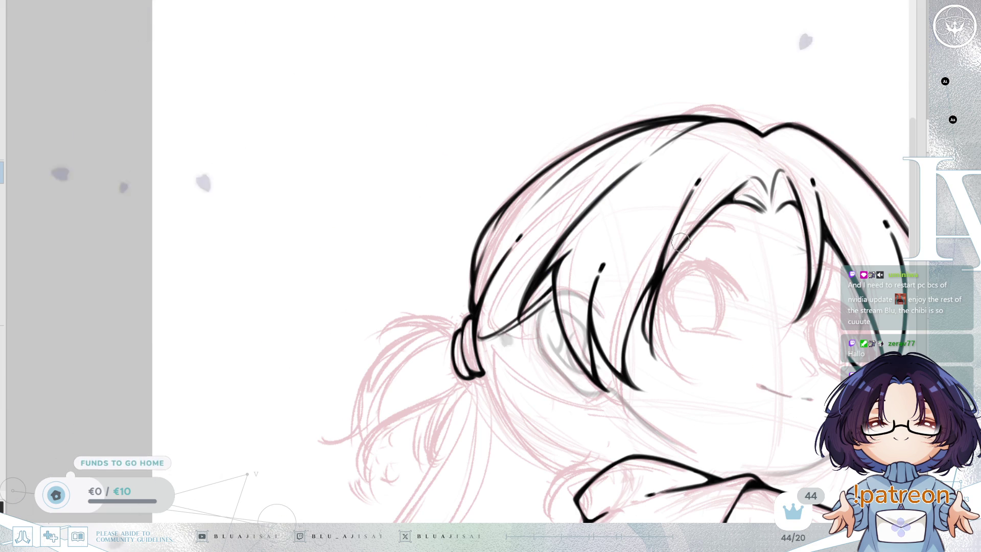
{"action": "left_click_drag", "start_coordinate": [690, 247], "coordinate": [687, 250]}
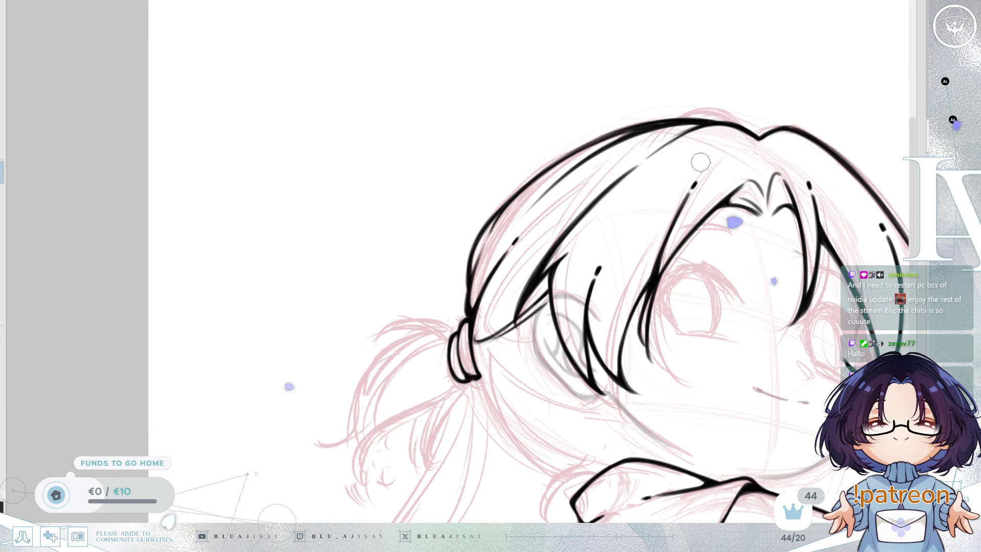
{"action": "left_click_drag", "start_coordinate": [752, 239], "coordinate": [755, 241]}
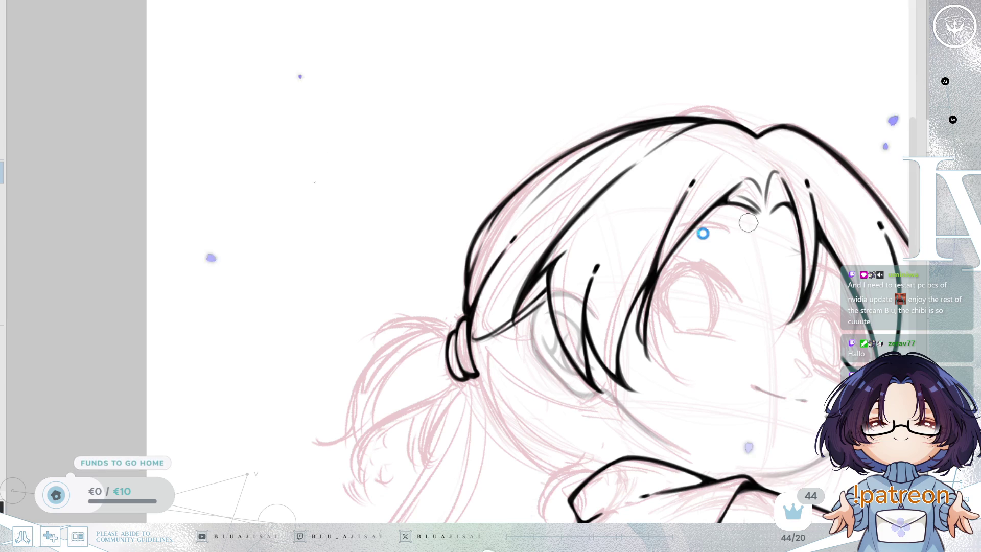
{"action": "left_click_drag", "start_coordinate": [734, 305], "coordinate": [673, 259]}
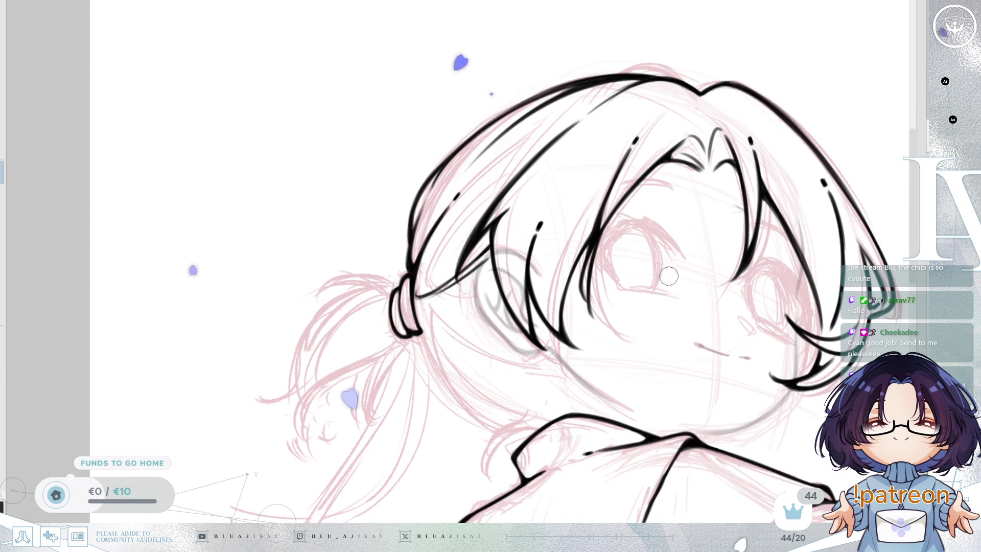
{"action": "left_click_drag", "start_coordinate": [667, 291], "coordinate": [633, 276]}
{"action": "mouse_move", "coordinate": [751, 281]}
{"action": "left_mouse_down"}
{"action": "mouse_move", "coordinate": [716, 265]}
{"action": "mouse_move", "coordinate": [696, 277]}
{"action": "left_mouse_up"}
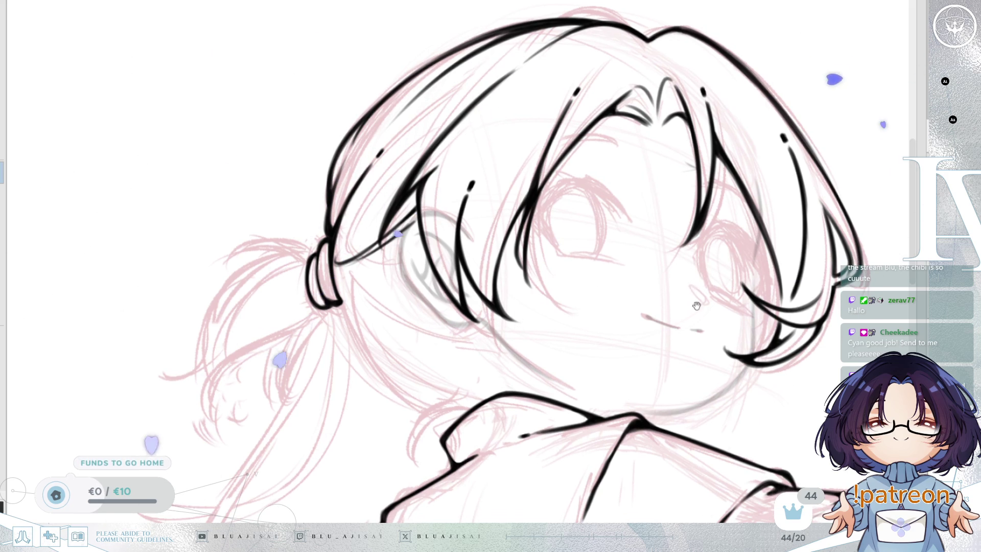
{"action": "scroll", "coordinate": [690, 283], "scroll_direction": "up", "scroll_amount": 5}
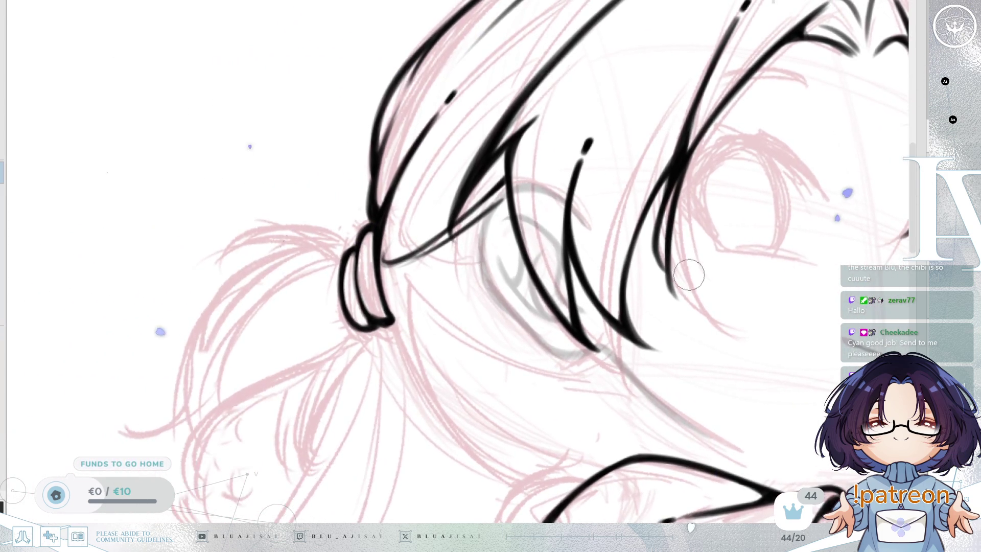
{"action": "left_click_drag", "start_coordinate": [689, 275], "coordinate": [732, 283]}
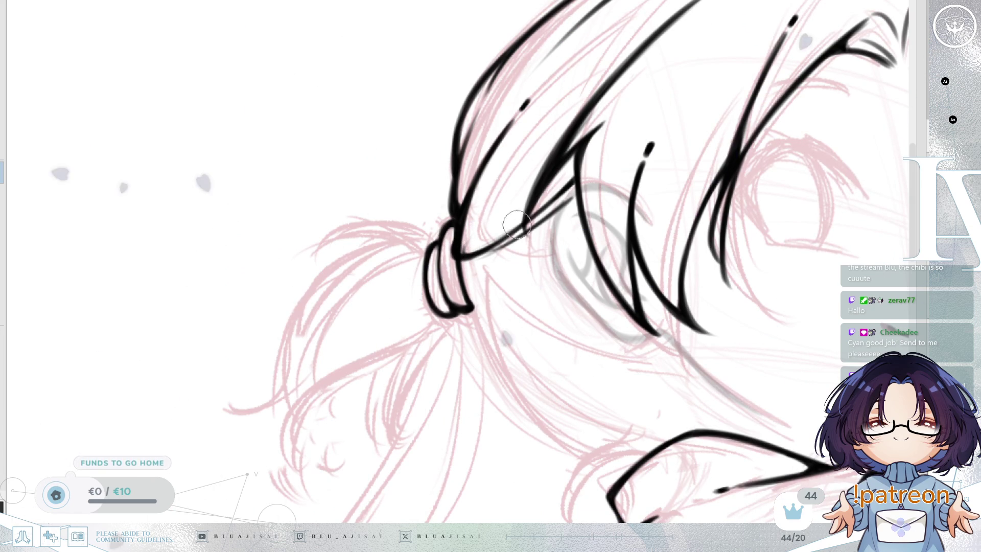
{"action": "left_click_drag", "start_coordinate": [511, 210], "coordinate": [542, 251]}
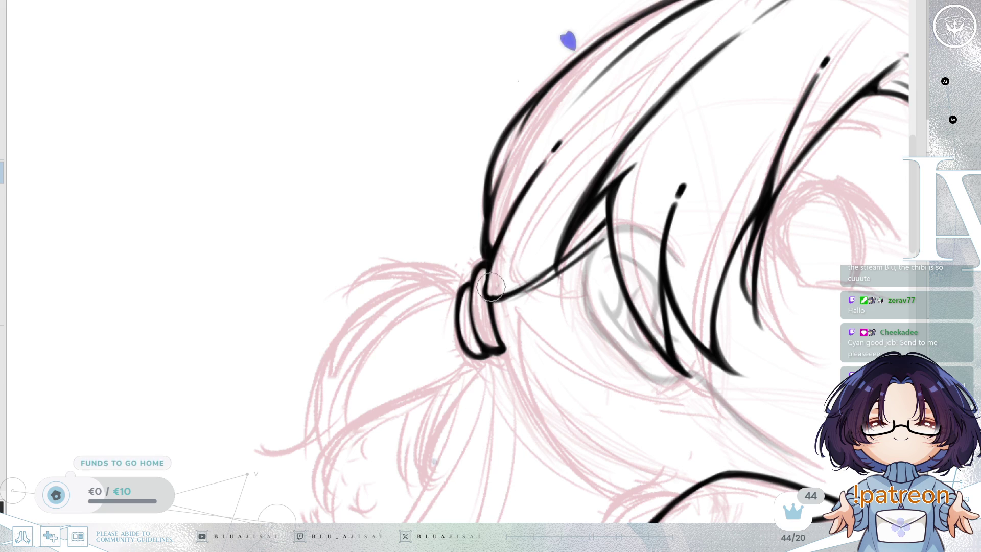
{"action": "left_click_drag", "start_coordinate": [493, 262], "coordinate": [498, 270]}
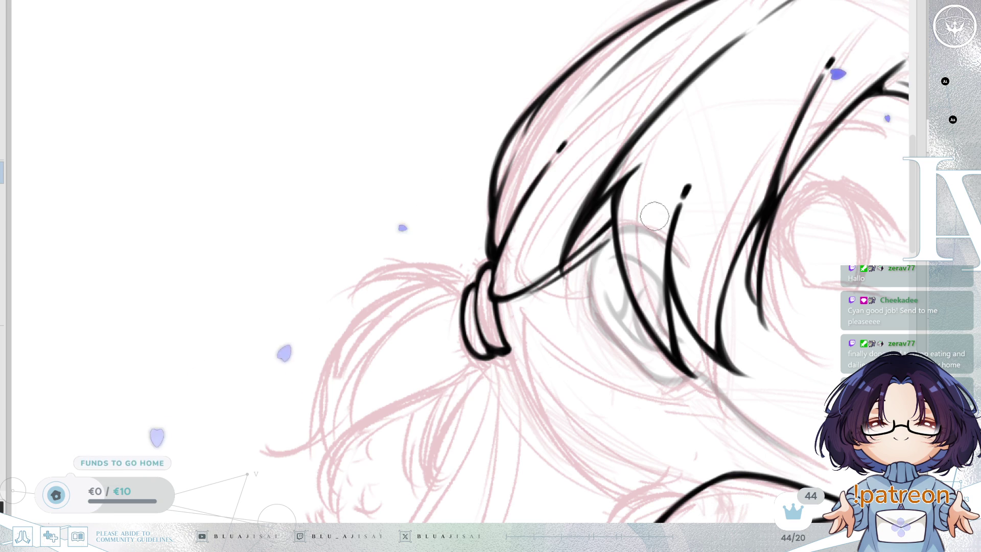
{"action": "scroll", "coordinate": [644, 218], "scroll_direction": "down", "scroll_amount": 5}
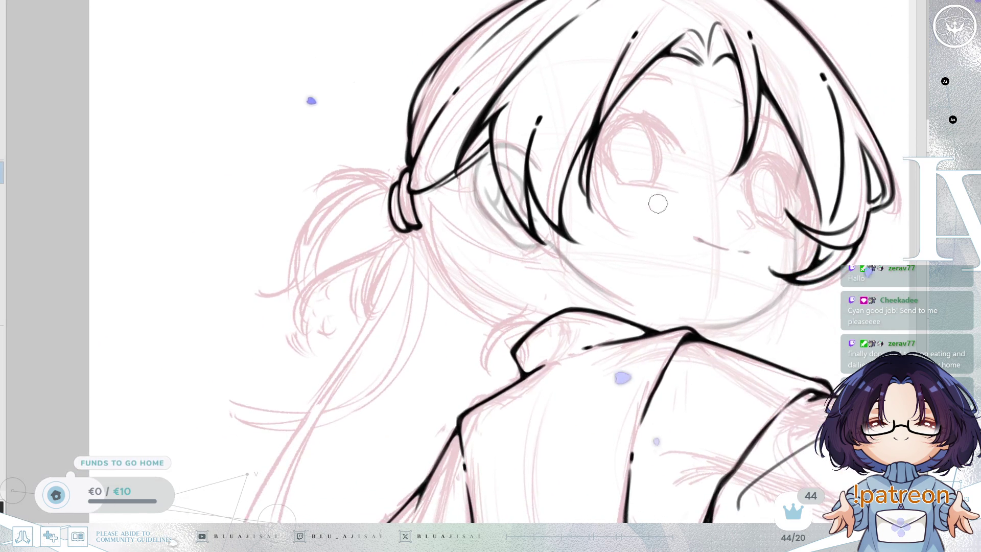
{"action": "scroll", "coordinate": [658, 201], "scroll_direction": "down", "scroll_amount": 1}
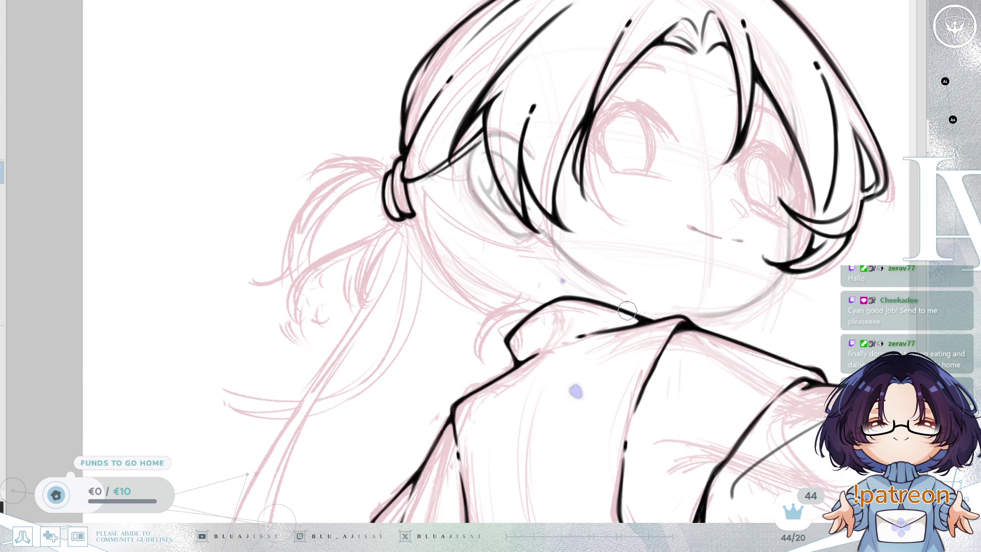
{"action": "scroll", "coordinate": [633, 305], "scroll_direction": "down", "scroll_amount": 5}
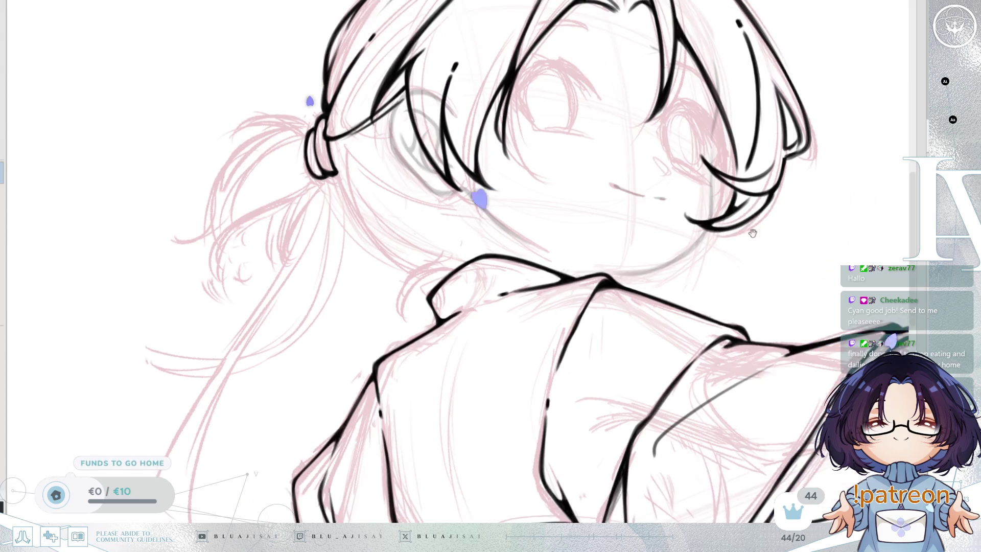
{"action": "scroll", "coordinate": [791, 242], "scroll_direction": "up", "scroll_amount": 2}
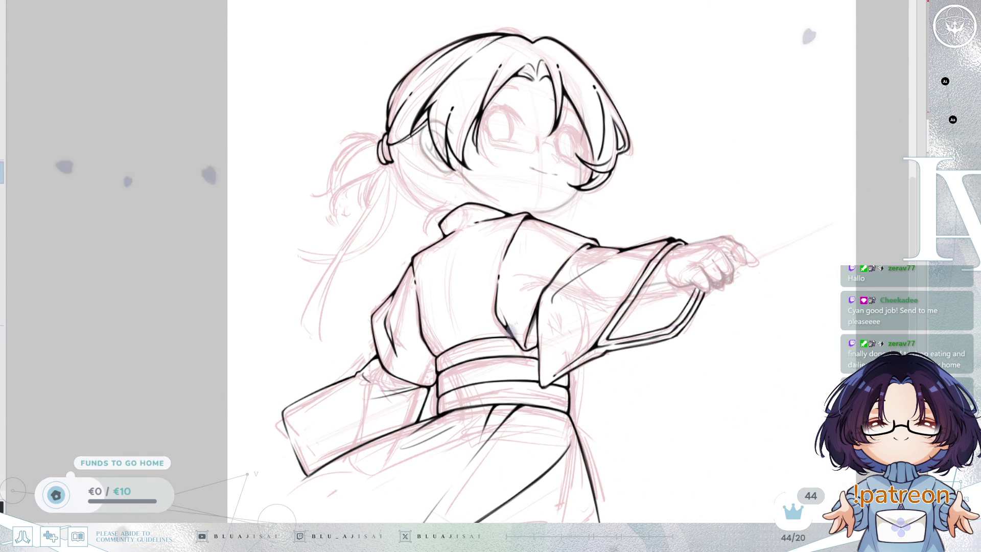
With the view mirrored and zoomed onto the jaw, undo the grey jaw guide stroke, then unmirror.
{"action": "scroll", "coordinate": [539, 199], "scroll_direction": "up", "scroll_amount": 2}
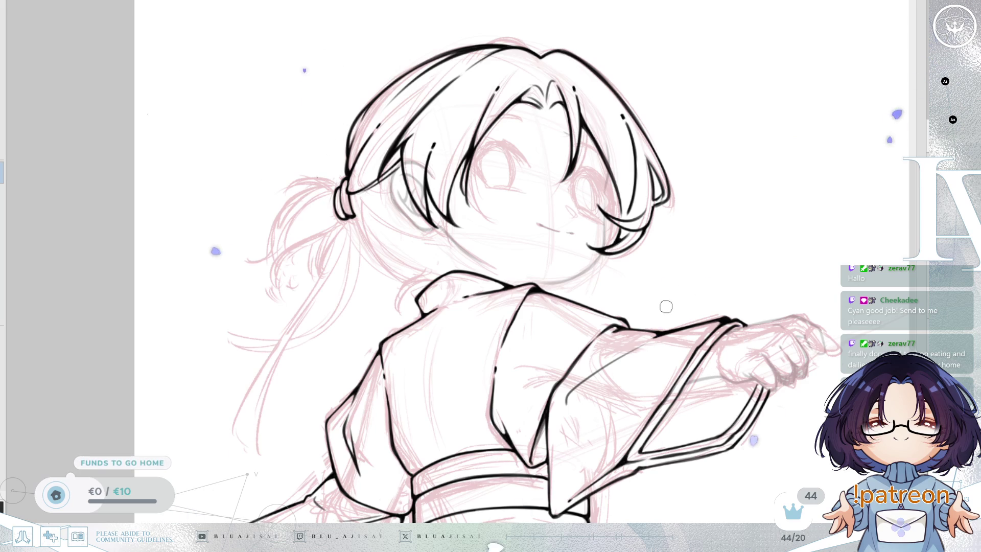
{"action": "scroll", "coordinate": [673, 279], "scroll_direction": "left", "scroll_amount": 1}
{"action": "scroll", "coordinate": [683, 305], "scroll_direction": "left", "scroll_amount": 3}
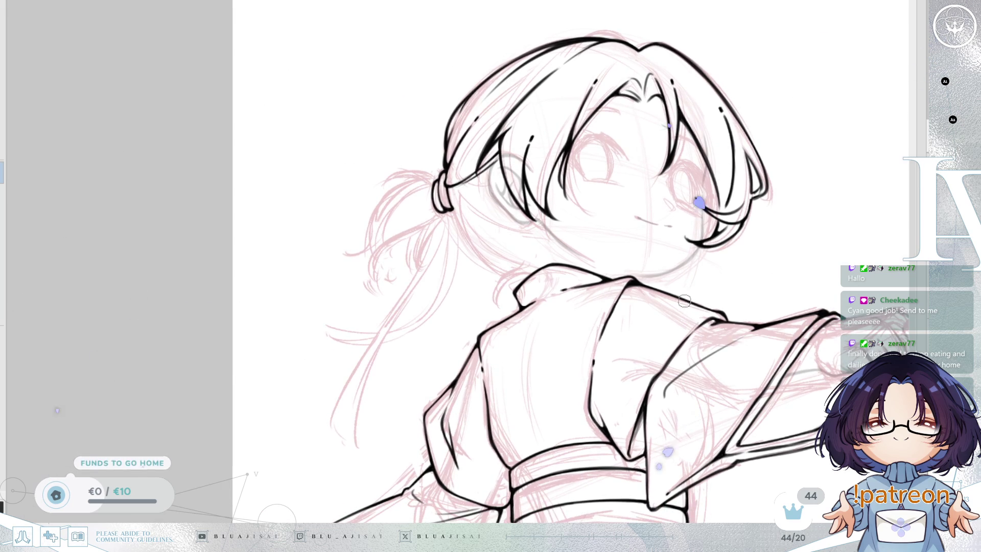
{"action": "left_click_drag", "start_coordinate": [686, 305], "coordinate": [688, 310]}
{"action": "key", "text": "h"}
{"action": "mouse_move", "coordinate": [536, 253]}
{"action": "left_mouse_down"}
{"action": "mouse_move", "coordinate": [486, 240]}
{"action": "mouse_move", "coordinate": [565, 197]}
{"action": "mouse_move", "coordinate": [574, 230]}
{"action": "mouse_move", "coordinate": [582, 227]}
{"action": "left_mouse_up"}
{"action": "key", "text": "ctrl+z"}
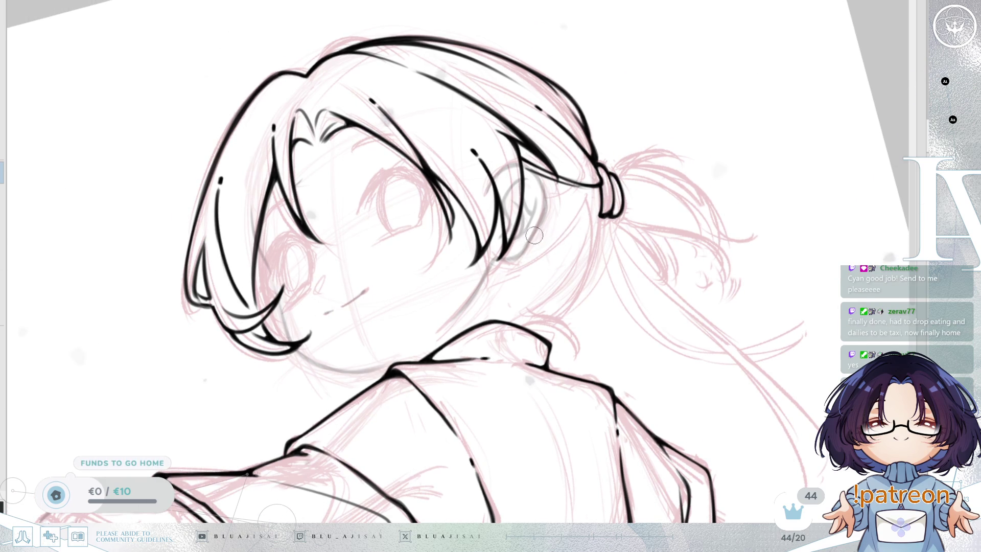
{"action": "key", "text": "h"}
{"action": "scroll", "coordinate": [648, 246], "scroll_direction": "up", "scroll_amount": 5}
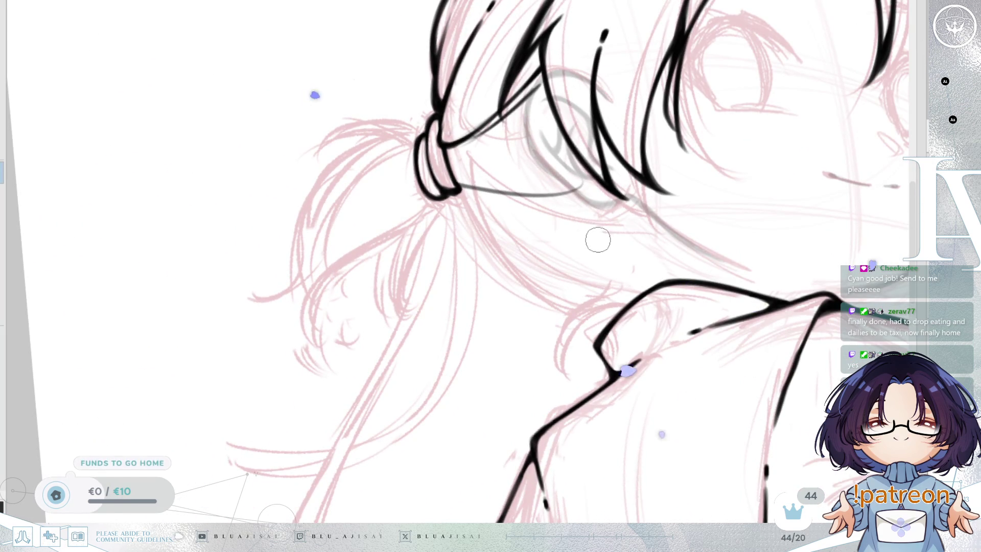
Rotate the view a quarter turn and replace the short line below the ponytail with a longer one.
{"action": "scroll", "coordinate": [598, 240], "scroll_direction": "up", "scroll_amount": 3}
{"action": "key", "text": "End"}
{"action": "key", "text": "End"}
{"action": "key", "text": "End"}
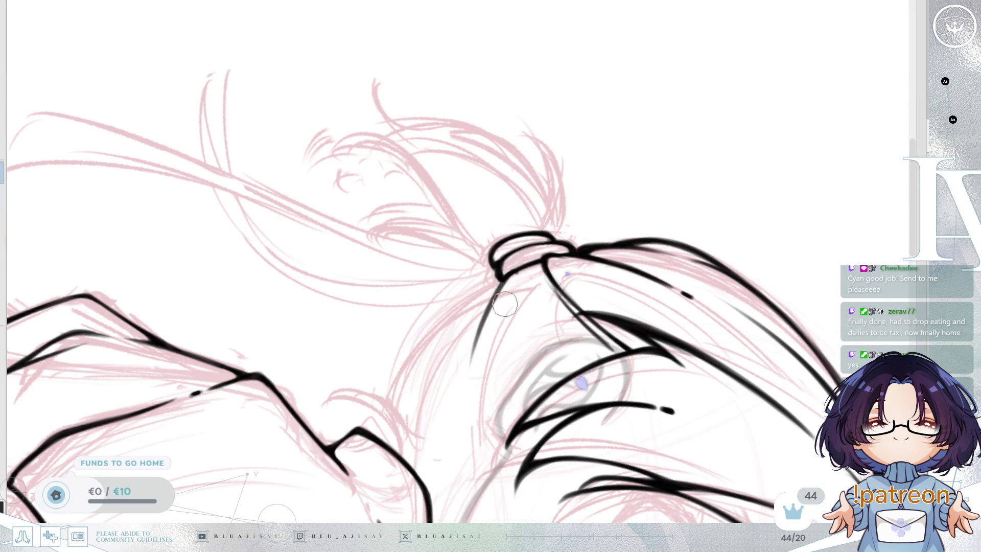
{"action": "key", "text": "ctrl+z"}
{"action": "left_click_drag", "start_coordinate": [500, 280], "coordinate": [476, 355]}
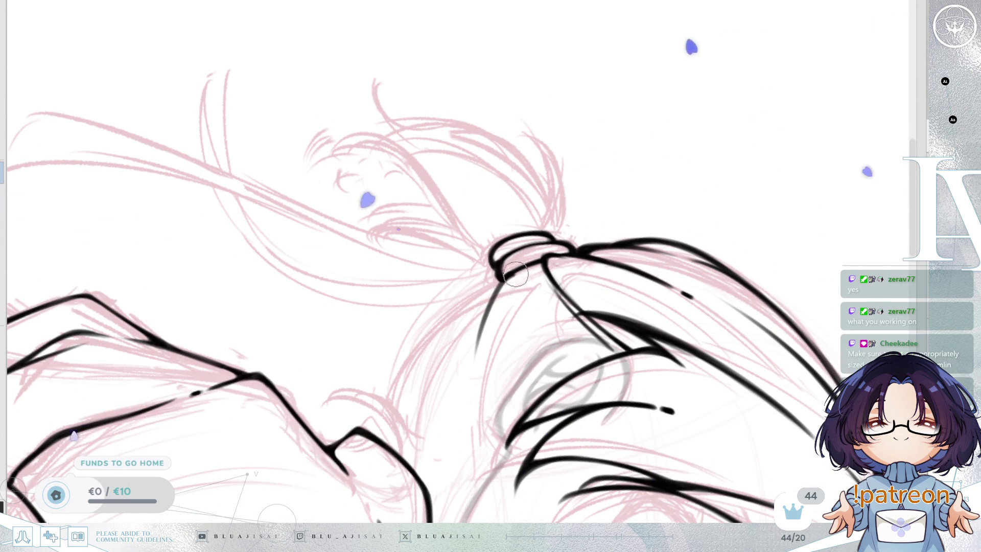
Extend the black hair line further down toward the nape, redrawing it longer.
{"action": "left_click_drag", "start_coordinate": [505, 285], "coordinate": [519, 306]}
{"action": "scroll", "coordinate": [499, 327], "scroll_direction": "up", "scroll_amount": 1}
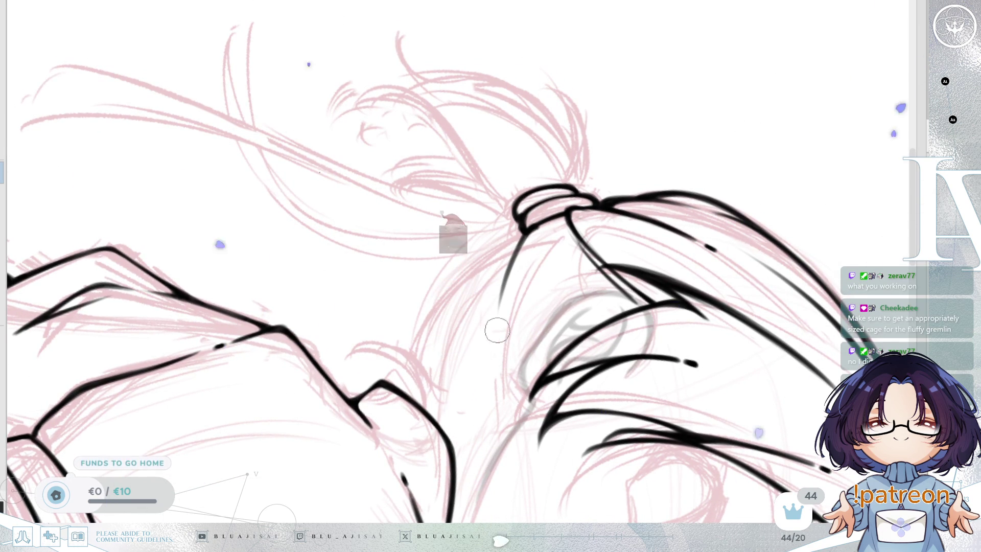
{"action": "left_click_drag", "start_coordinate": [499, 302], "coordinate": [506, 409]}
{"action": "key", "text": "ctrl+z"}
{"action": "mouse_move", "coordinate": [494, 338]}
{"action": "left_mouse_down"}
{"action": "mouse_move", "coordinate": [503, 433]}
{"action": "mouse_move", "coordinate": [697, 193]}
{"action": "left_mouse_up"}
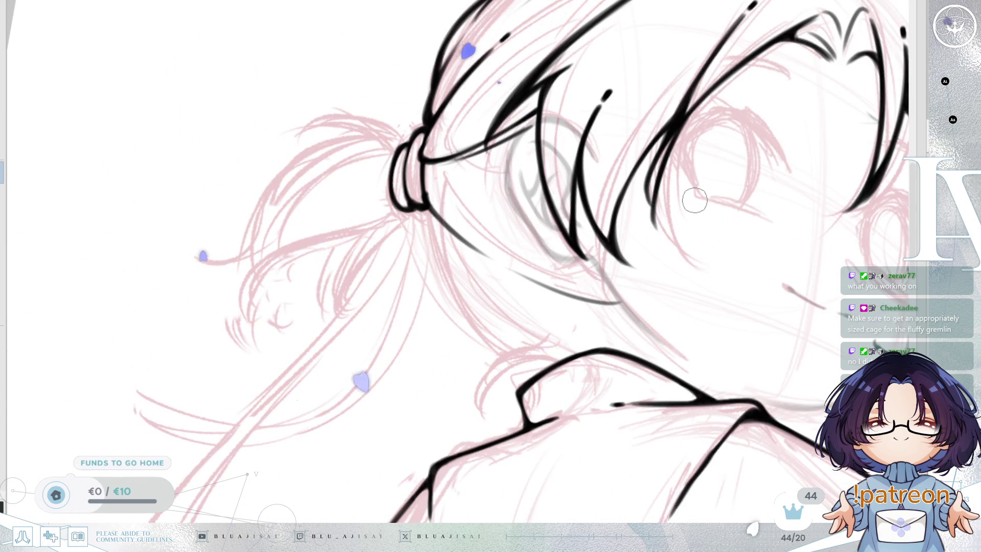
{"action": "left_click_drag", "start_coordinate": [691, 260], "coordinate": [692, 206]}
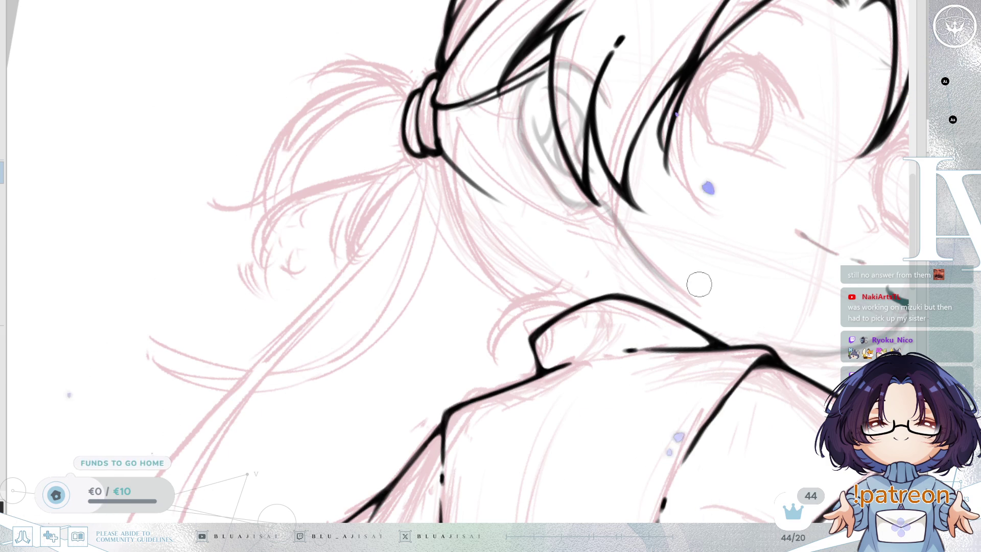
Ink a black stroke down the ponytail's left edge over the pink sketch.
{"action": "mouse_move", "coordinate": [696, 328]}
{"action": "left_mouse_down"}
{"action": "mouse_move", "coordinate": [703, 342]}
{"action": "mouse_move", "coordinate": [709, 336]}
{"action": "left_mouse_up"}
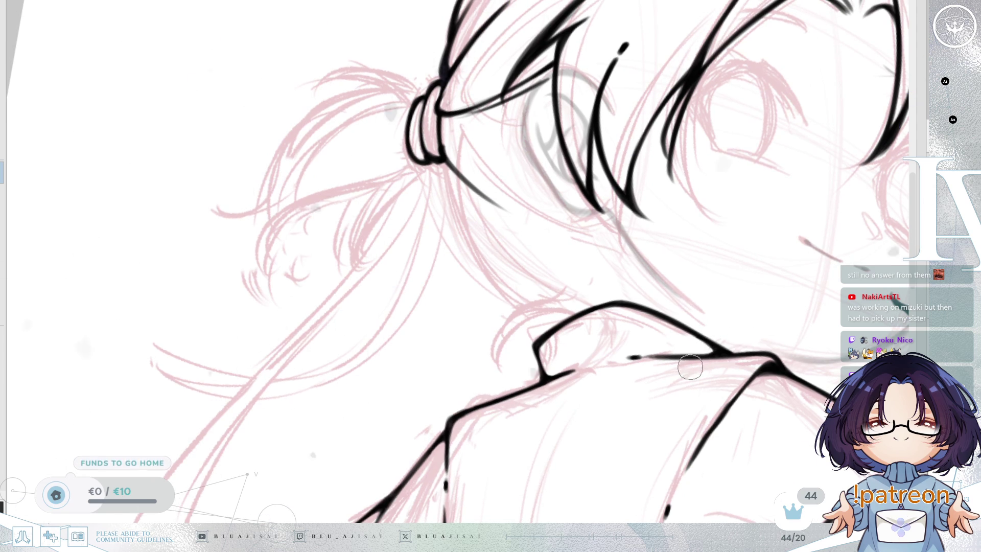
{"action": "left_click_drag", "start_coordinate": [736, 319], "coordinate": [719, 333]}
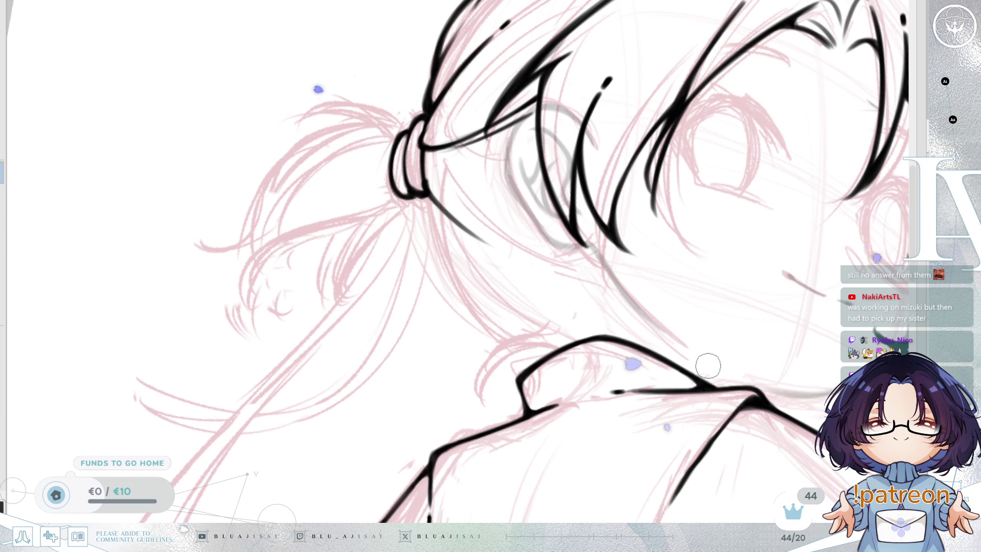
{"action": "mouse_move", "coordinate": [739, 336]}
{"action": "left_mouse_down"}
{"action": "mouse_move", "coordinate": [751, 339]}
{"action": "mouse_move", "coordinate": [744, 357]}
{"action": "mouse_move", "coordinate": [746, 339]}
{"action": "left_mouse_up"}
{"action": "left_click_drag", "start_coordinate": [763, 304], "coordinate": [761, 326]}
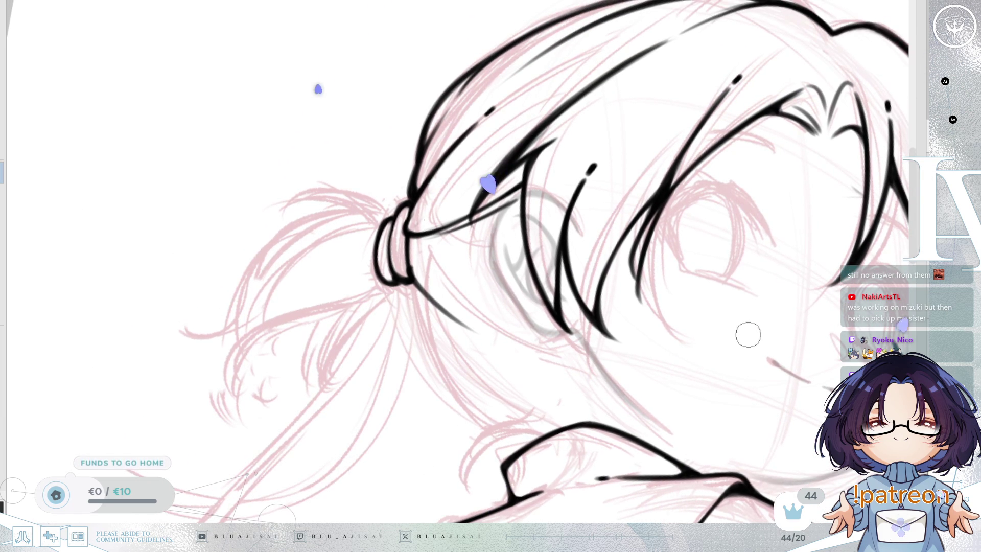
{"action": "mouse_move", "coordinate": [751, 331]}
{"action": "left_mouse_down"}
{"action": "mouse_move", "coordinate": [771, 337]}
{"action": "mouse_move", "coordinate": [783, 318]}
{"action": "mouse_move", "coordinate": [731, 347]}
{"action": "left_mouse_up"}
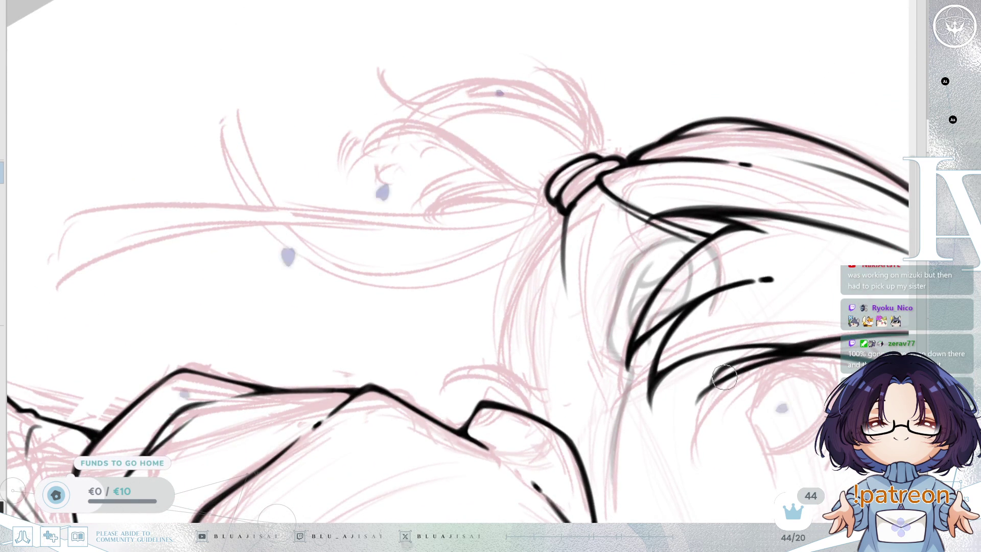
{"action": "mouse_move", "coordinate": [755, 356]}
{"action": "left_mouse_down"}
{"action": "mouse_move", "coordinate": [750, 373]}
{"action": "mouse_move", "coordinate": [749, 337]}
{"action": "left_mouse_up"}
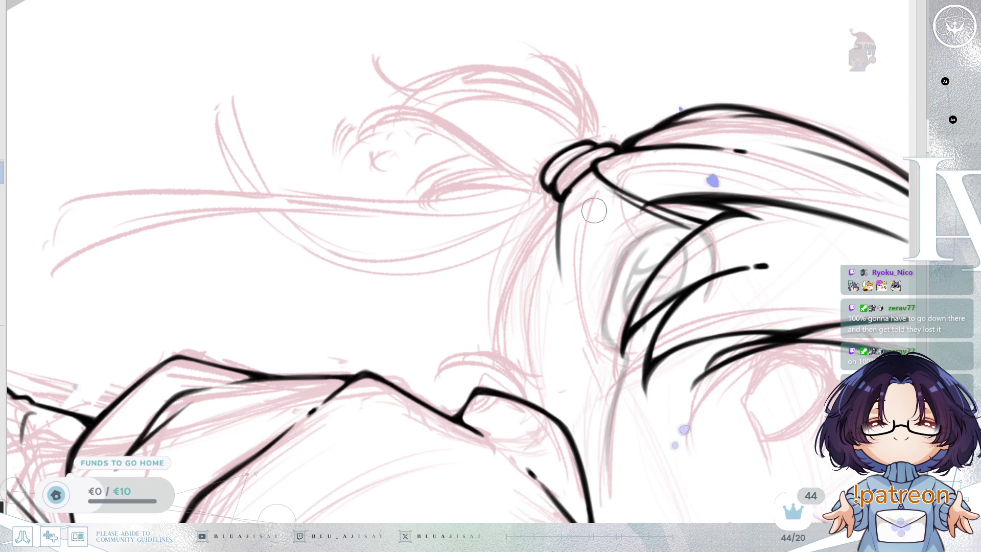
{"action": "left_click_drag", "start_coordinate": [594, 235], "coordinate": [594, 239]}
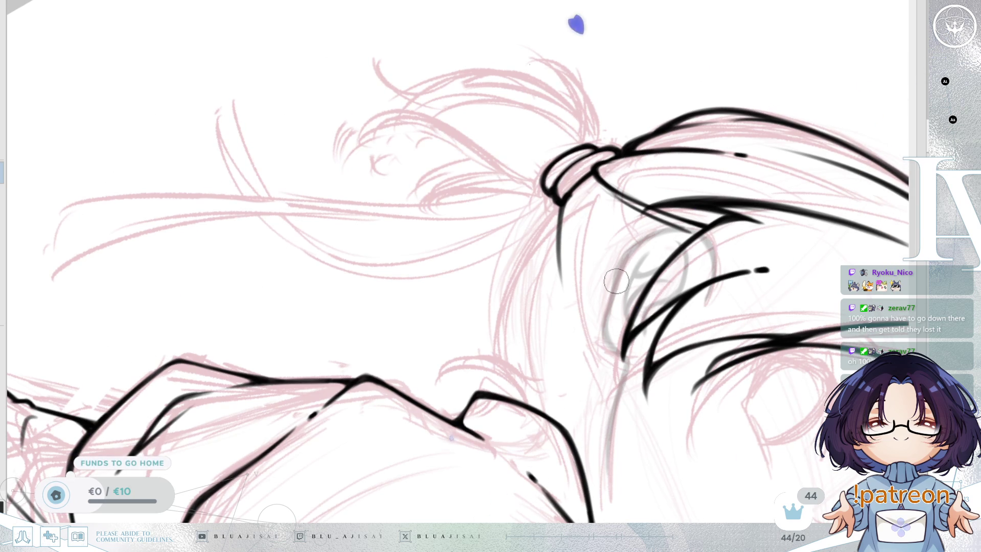
{"action": "scroll", "coordinate": [659, 297], "scroll_direction": "up", "scroll_amount": 1}
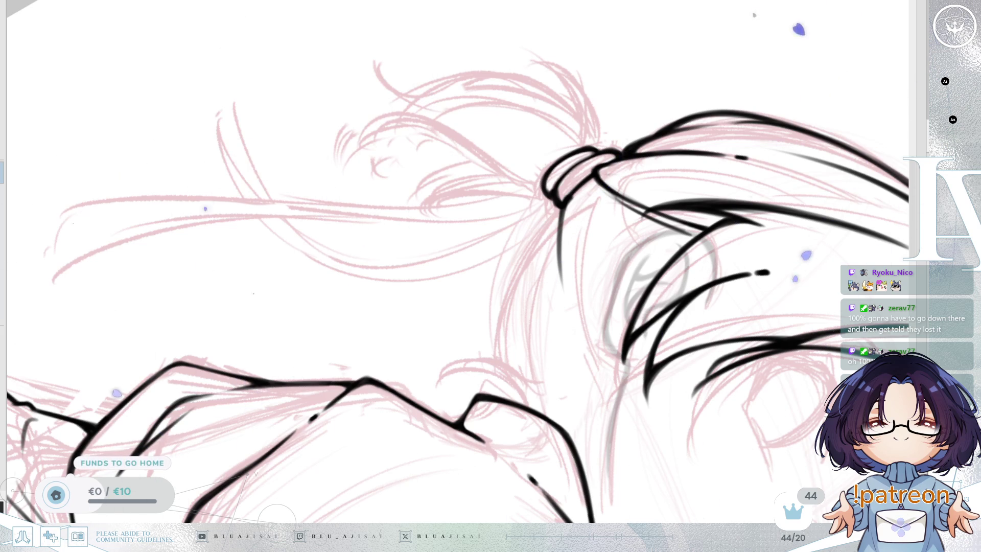
{"action": "mouse_move", "coordinate": [560, 207]}
{"action": "left_mouse_down"}
{"action": "mouse_move", "coordinate": [501, 384]}
{"action": "mouse_move", "coordinate": [511, 429]}
{"action": "left_mouse_up"}
Undo the last stroke and zoom out to show the whole head.
{"action": "key", "text": "ctrl+z"}
{"action": "scroll", "coordinate": [746, 293], "scroll_direction": "up", "scroll_amount": 1}
{"action": "scroll", "coordinate": [746, 292], "scroll_direction": "down", "scroll_amount": 3}
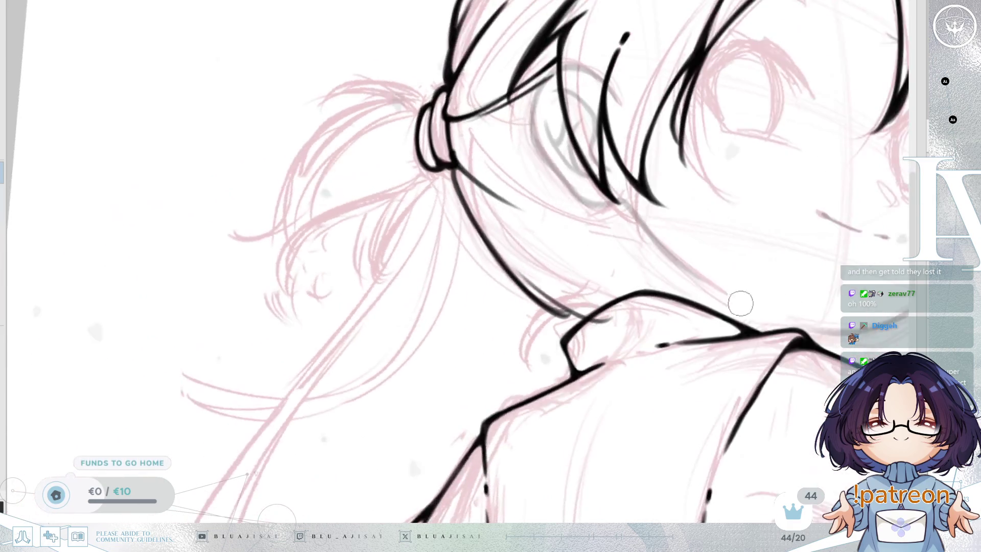
{"action": "scroll", "coordinate": [751, 284], "scroll_direction": "down", "scroll_amount": 2}
{"action": "mouse_move", "coordinate": [628, 358]}
{"action": "left_mouse_down"}
{"action": "mouse_move", "coordinate": [807, 310]}
{"action": "mouse_move", "coordinate": [772, 250]}
{"action": "left_mouse_up"}
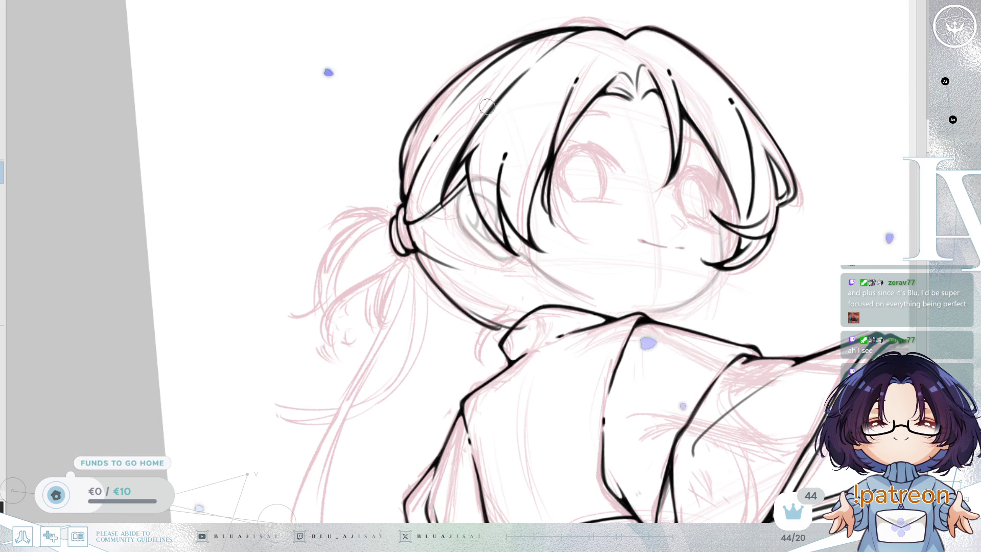
{"action": "left_click_drag", "start_coordinate": [754, 107], "coordinate": [667, 99]}
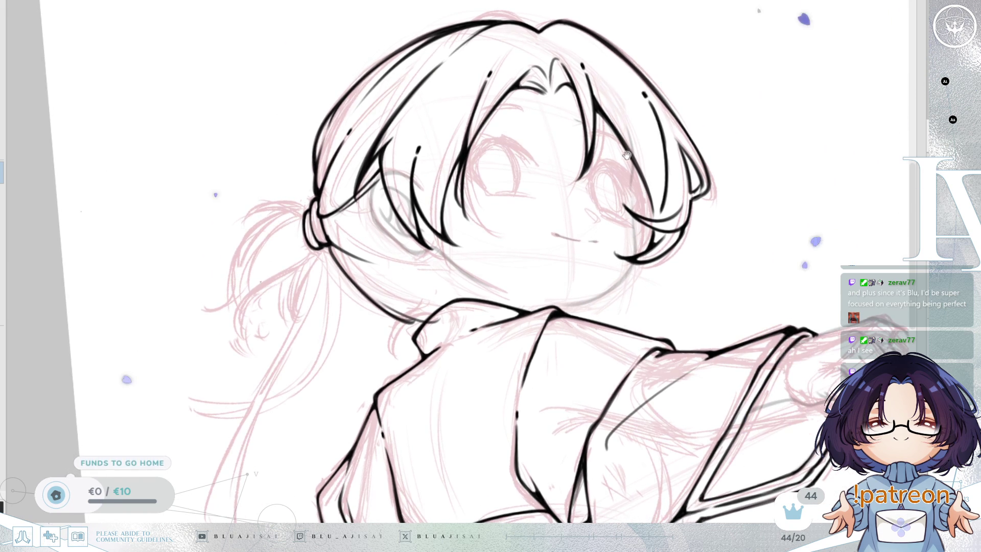
{"action": "left_click_drag", "start_coordinate": [636, 148], "coordinate": [629, 153]}
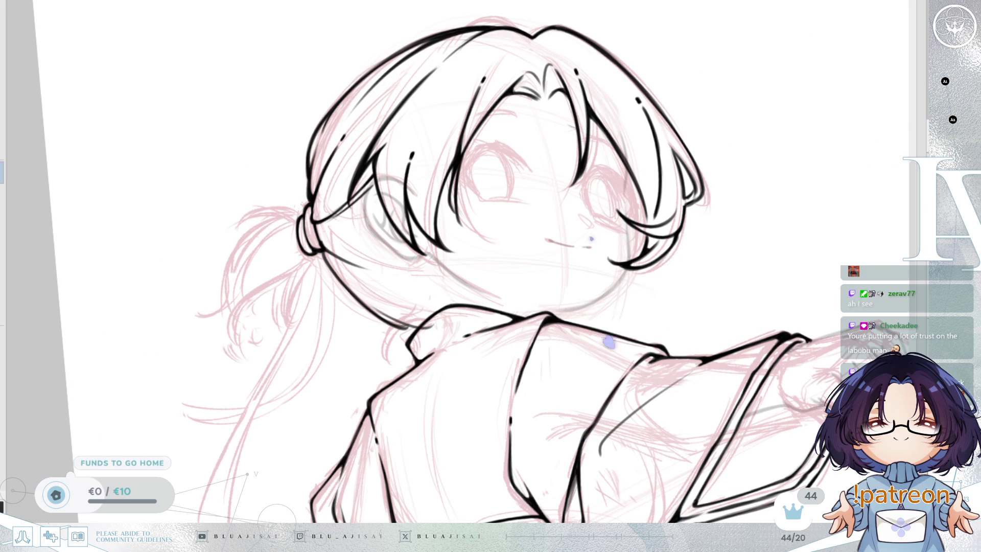
{"action": "left_click_drag", "start_coordinate": [340, 373], "coordinate": [340, 379]}
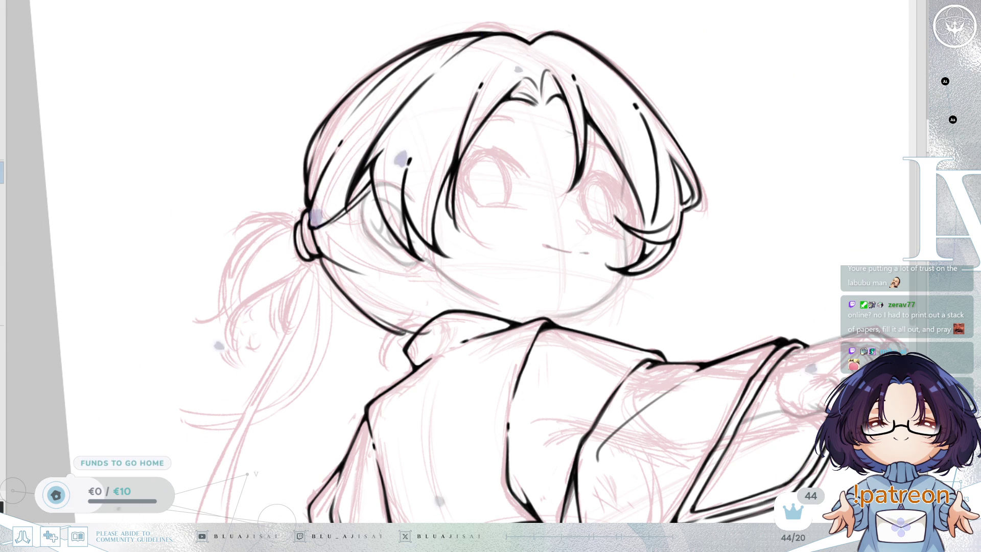
At a rotated angle, redraw the hair line below the ponytail tie along the hair's left edge, starting higher.
{"action": "mouse_move", "coordinate": [604, 155]}
{"action": "left_mouse_down"}
{"action": "mouse_move", "coordinate": [621, 154]}
{"action": "mouse_move", "coordinate": [562, 194]}
{"action": "left_mouse_up"}
{"action": "scroll", "coordinate": [494, 224], "scroll_direction": "up", "scroll_amount": 3}
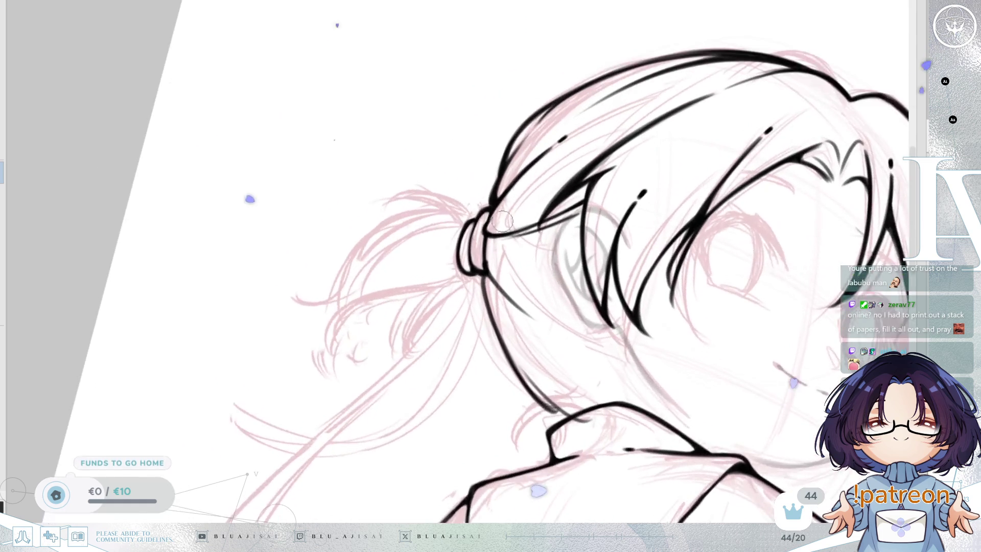
{"action": "left_click_drag", "start_coordinate": [494, 223], "coordinate": [506, 228]}
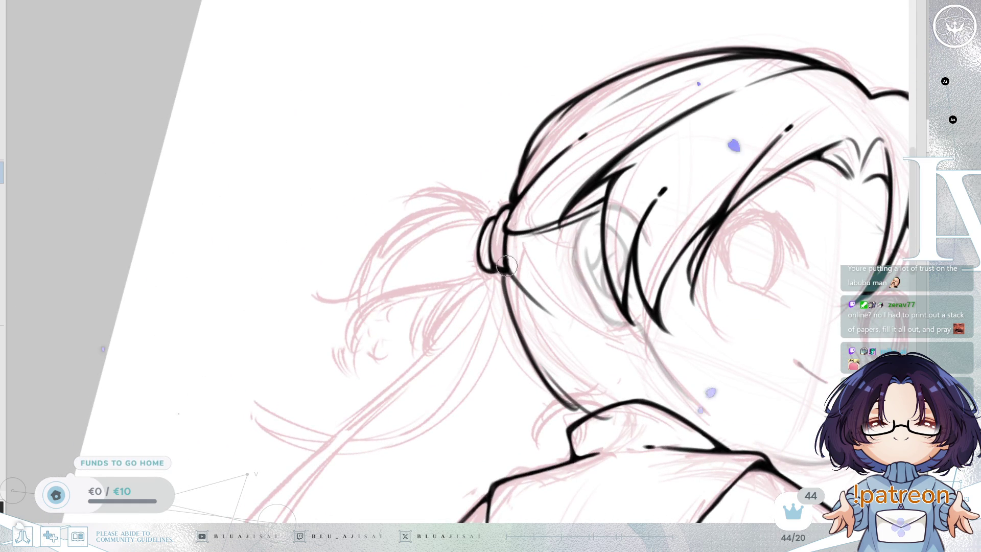
{"action": "left_click_drag", "start_coordinate": [506, 262], "coordinate": [719, 303]}
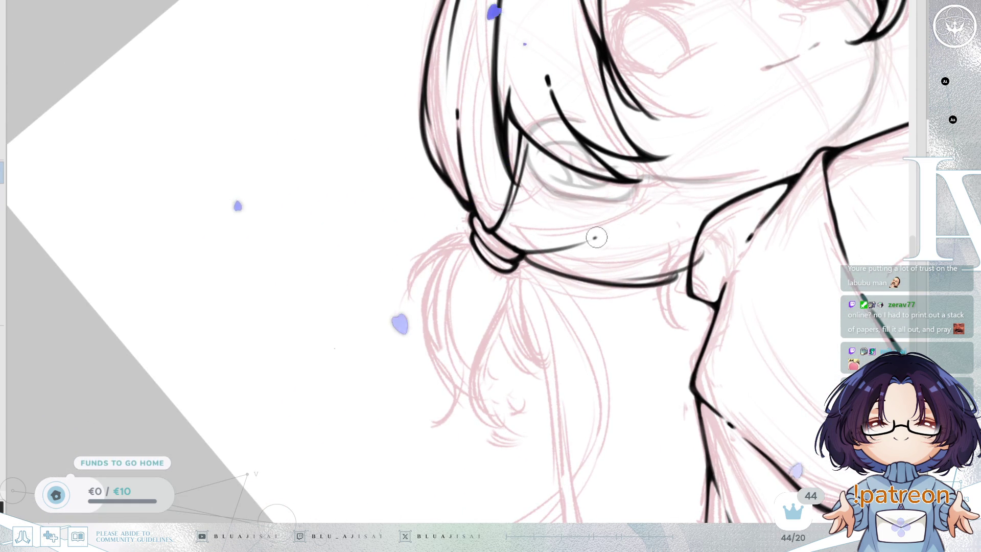
{"action": "mouse_move", "coordinate": [595, 239]}
{"action": "left_mouse_down"}
{"action": "mouse_move", "coordinate": [586, 246]}
{"action": "mouse_move", "coordinate": [611, 278]}
{"action": "mouse_move", "coordinate": [470, 285]}
{"action": "left_mouse_up"}
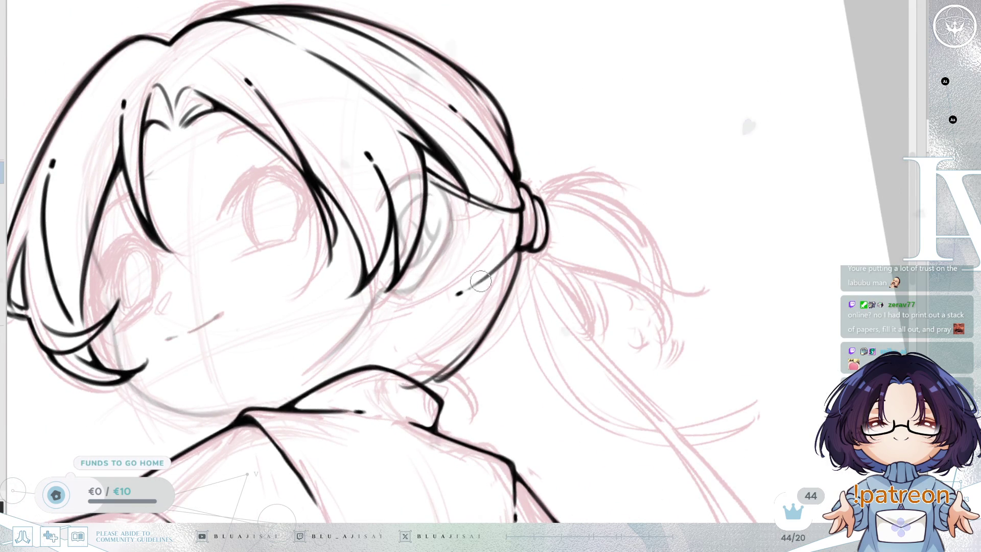
{"action": "left_click_drag", "start_coordinate": [511, 276], "coordinate": [573, 226]}
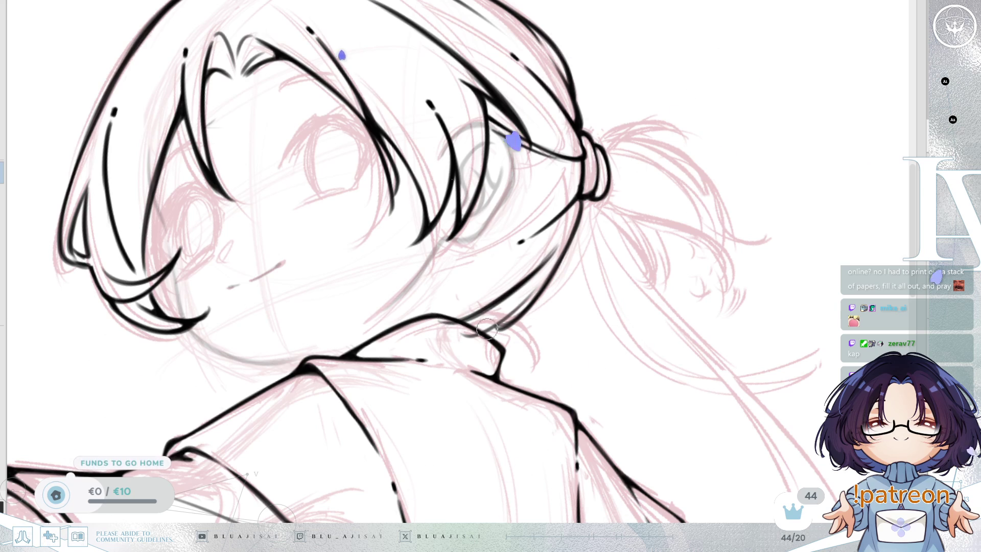
{"action": "mouse_move", "coordinate": [537, 265]}
{"action": "left_mouse_down"}
{"action": "mouse_move", "coordinate": [617, 253]}
{"action": "mouse_move", "coordinate": [648, 221]}
{"action": "mouse_move", "coordinate": [633, 301]}
{"action": "left_mouse_up"}
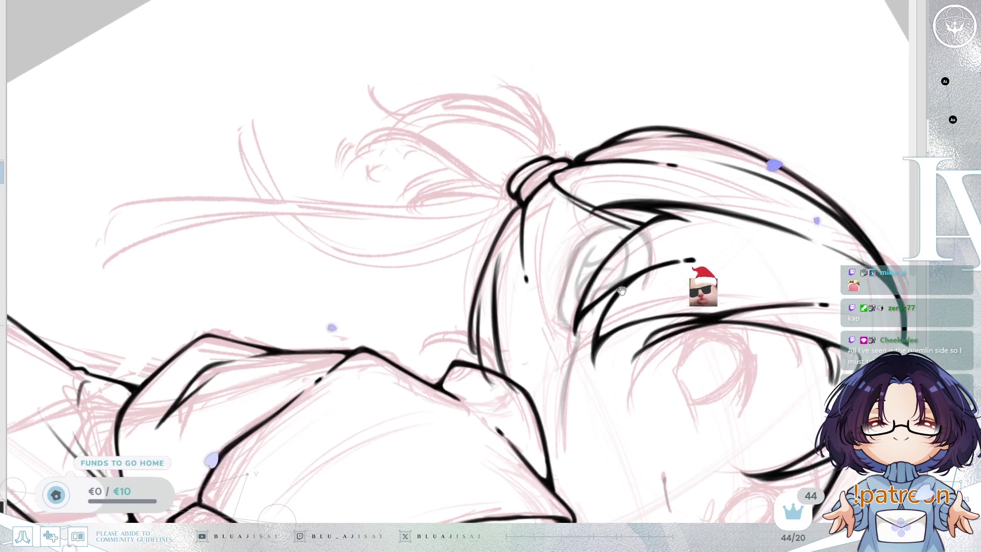
{"action": "left_click_drag", "start_coordinate": [577, 235], "coordinate": [591, 250]}
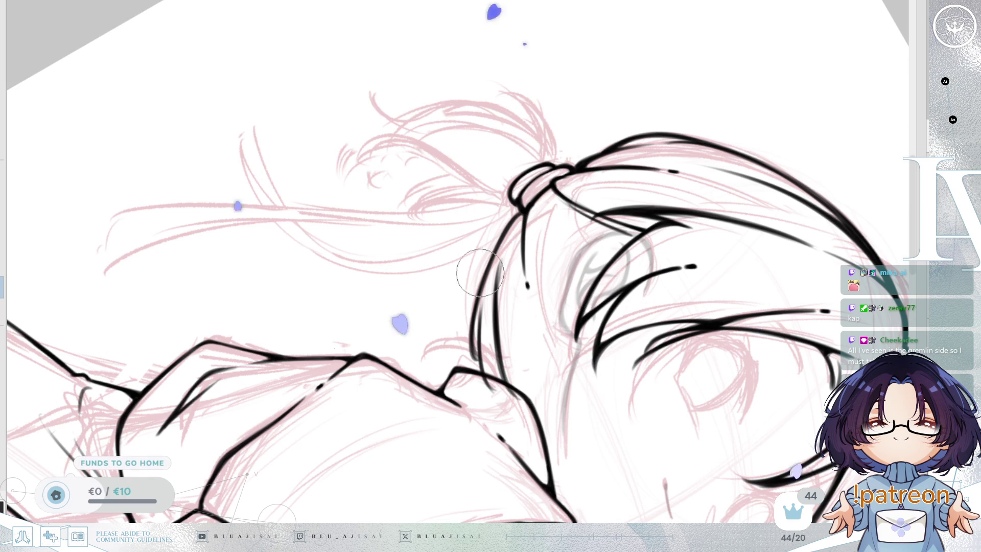
{"action": "mouse_move", "coordinate": [478, 271]}
{"action": "left_mouse_down"}
{"action": "mouse_move", "coordinate": [491, 378]}
{"action": "mouse_move", "coordinate": [486, 327]}
{"action": "mouse_move", "coordinate": [463, 293]}
{"action": "left_mouse_up"}
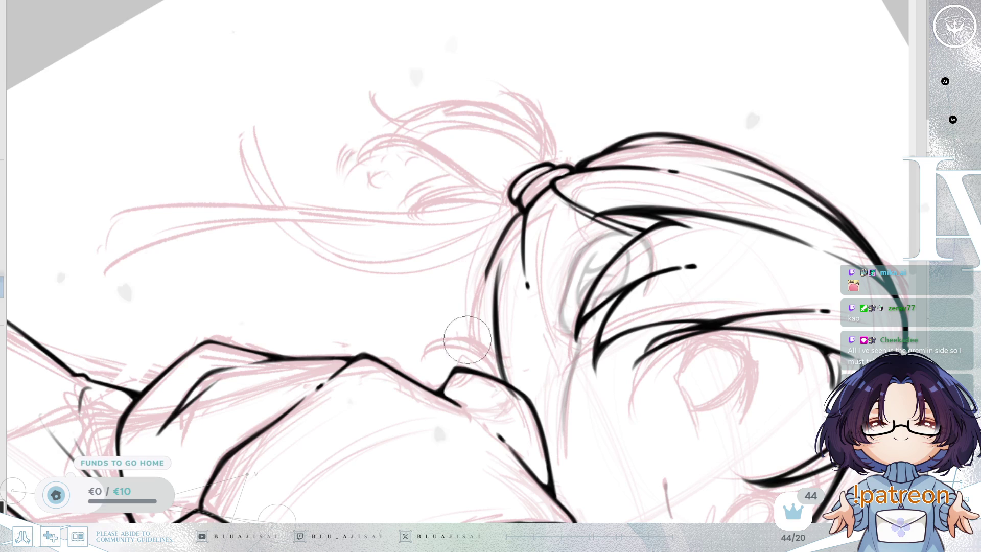
{"action": "left_click_drag", "start_coordinate": [497, 262], "coordinate": [480, 348]}
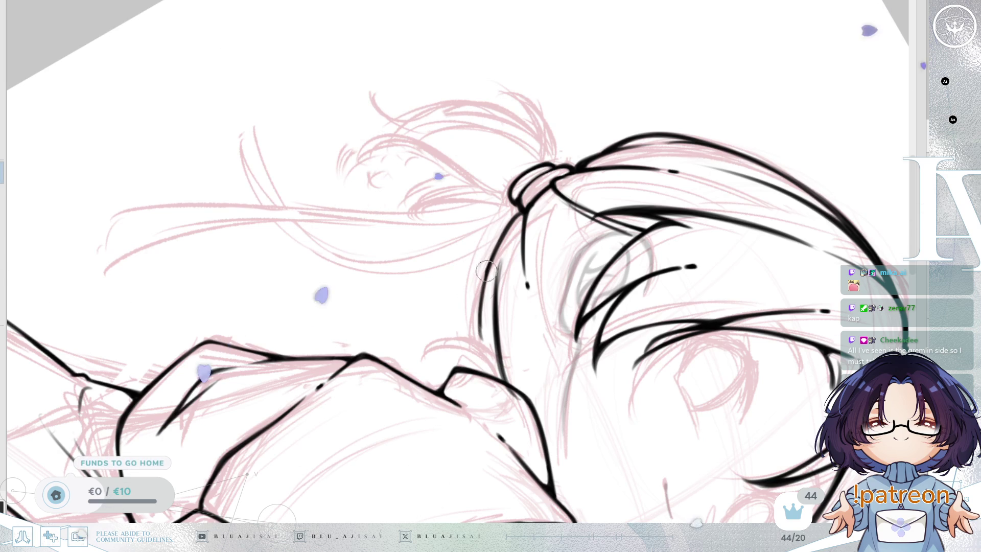
{"action": "left_click_drag", "start_coordinate": [510, 233], "coordinate": [481, 306]}
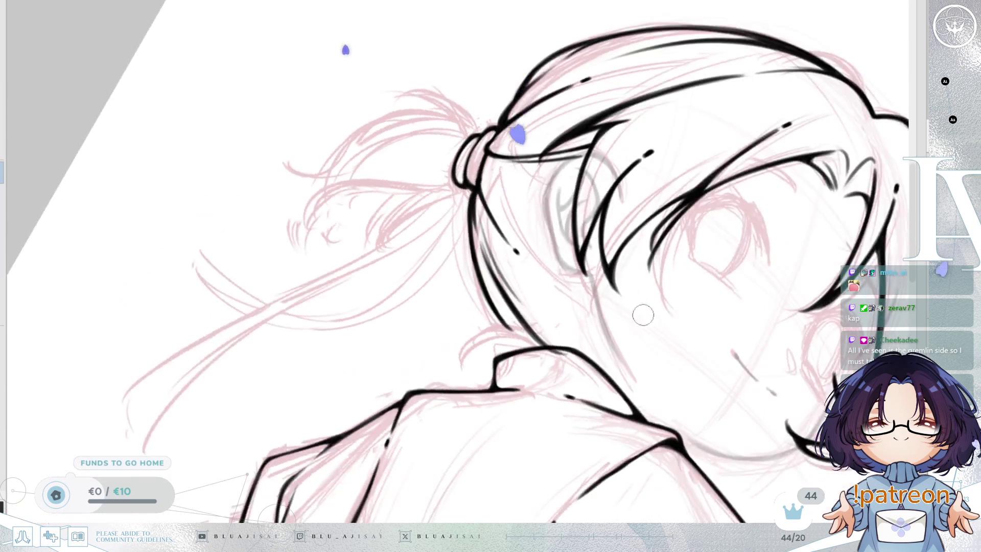
Ink the collar curve where the neck meets the robe, redrawing it slightly further right.
{"action": "key", "text": "h"}
{"action": "key", "text": "h"}
{"action": "key", "text": "minus"}
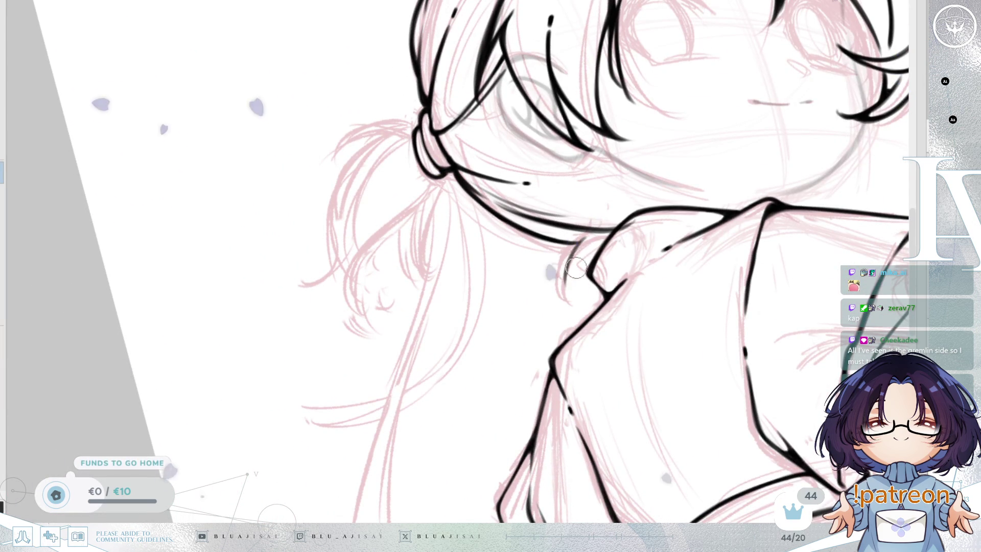
{"action": "mouse_move", "coordinate": [564, 280]}
{"action": "left_mouse_down"}
{"action": "mouse_move", "coordinate": [587, 236]}
{"action": "mouse_move", "coordinate": [573, 281]}
{"action": "left_mouse_up"}
{"action": "key", "text": "ctrl+z"}
{"action": "key", "text": "ctrl+z"}
{"action": "left_click_drag", "start_coordinate": [583, 239], "coordinate": [573, 281]}
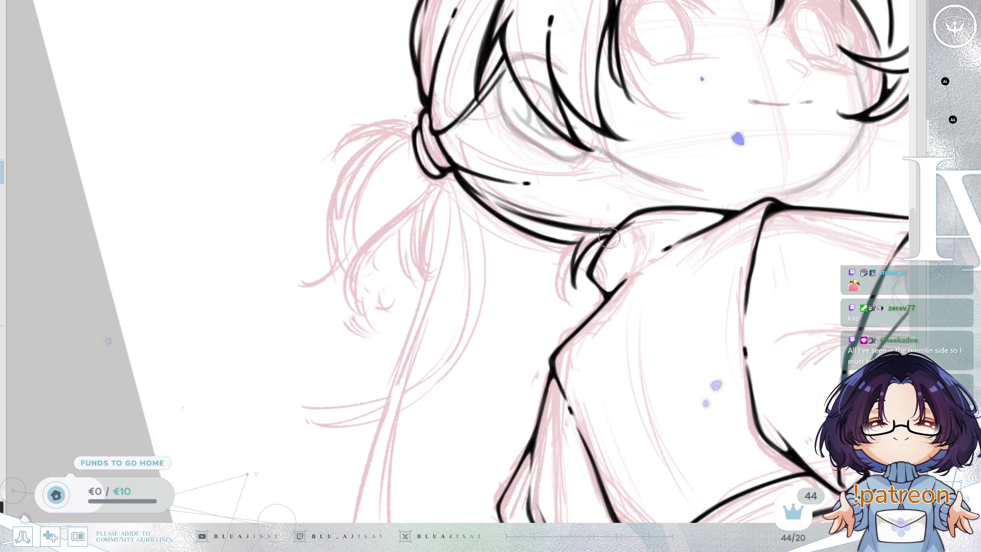
Rotate the view so the face stands upright and make the brush smaller.
{"action": "left_click_drag", "start_coordinate": [650, 231], "coordinate": [624, 241]}
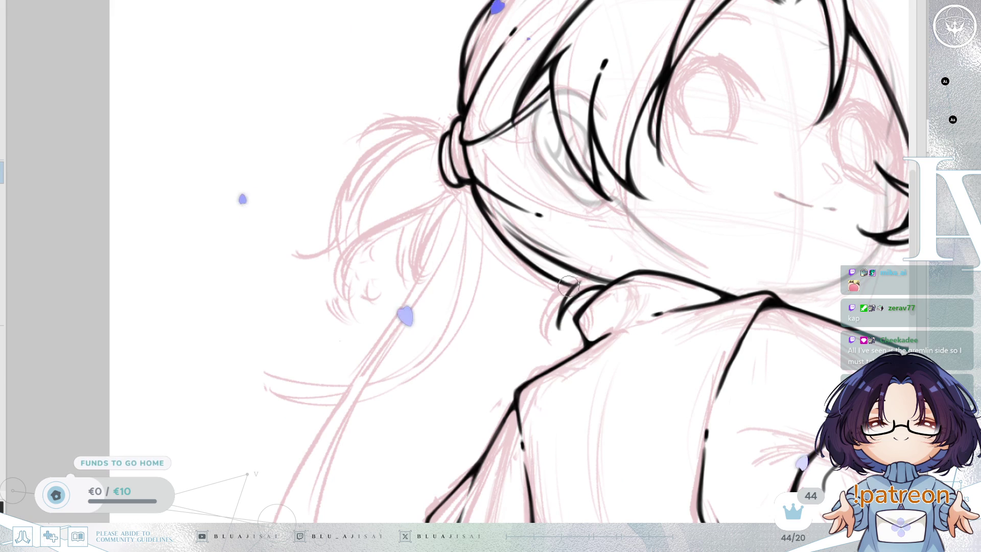
{"action": "key", "text": "Delete"}
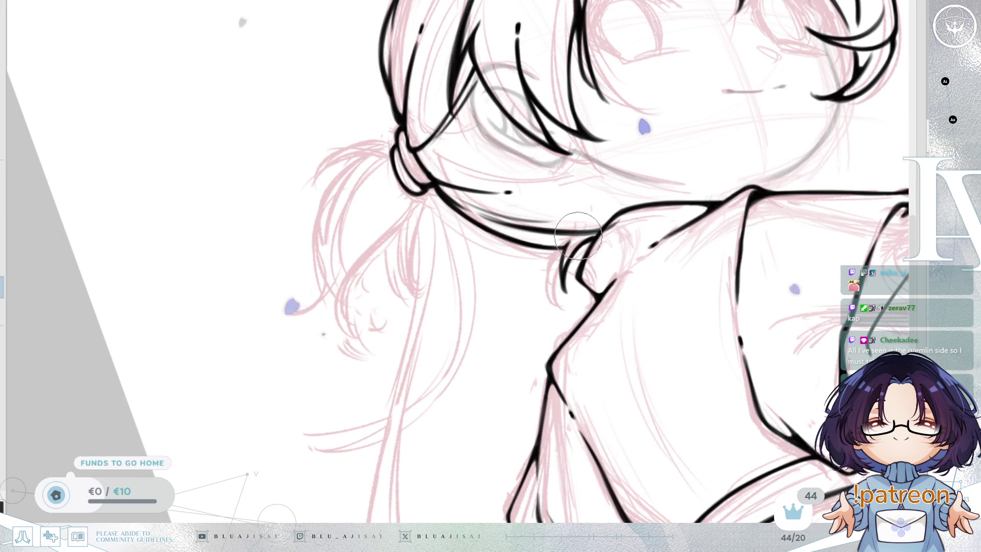
{"action": "key", "text": "["}
{"action": "key", "text": "["}
{"action": "key", "text": "["}
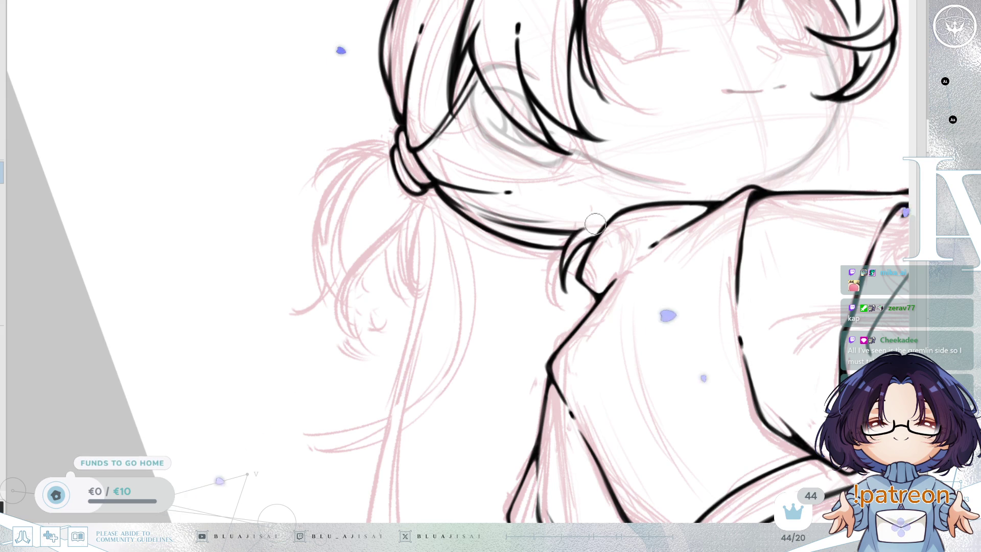
{"action": "mouse_move", "coordinate": [691, 207]}
{"action": "left_mouse_down"}
{"action": "mouse_move", "coordinate": [637, 326]}
{"action": "mouse_move", "coordinate": [682, 276]}
{"action": "mouse_move", "coordinate": [679, 236]}
{"action": "mouse_move", "coordinate": [673, 265]}
{"action": "mouse_move", "coordinate": [713, 273]}
{"action": "left_mouse_up"}
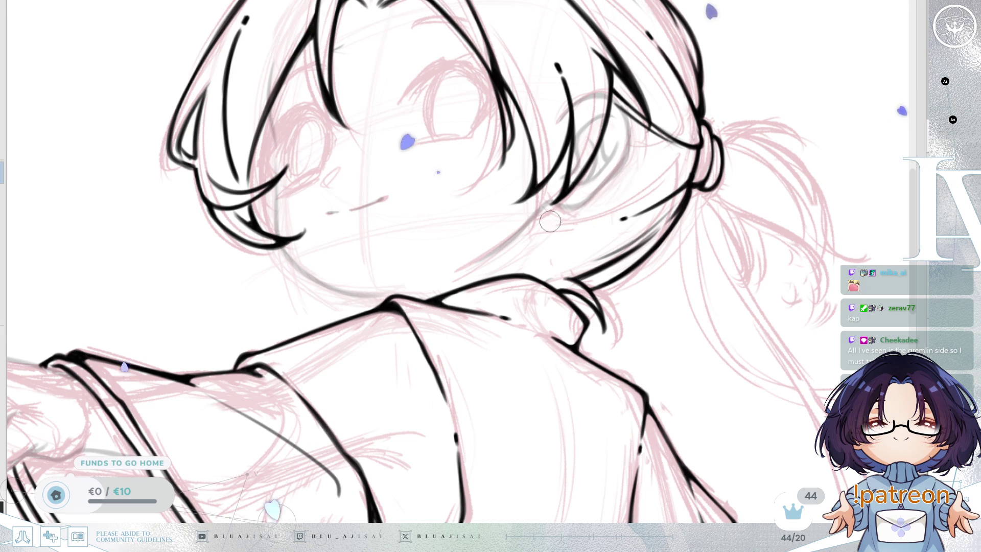
Ink the jaw and neck line with two strokes and a hair strand beside the neck.
{"action": "left_click_drag", "start_coordinate": [593, 228], "coordinate": [536, 236]}
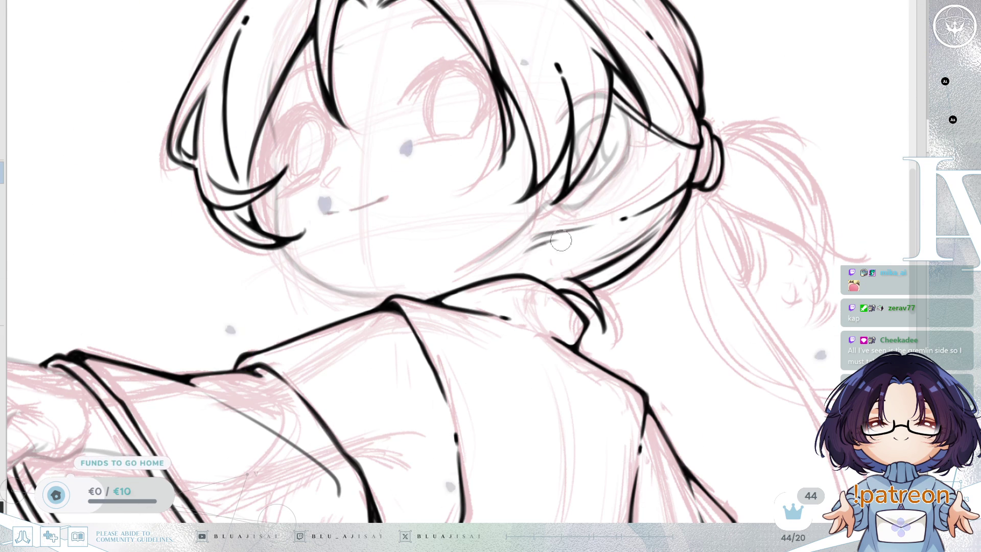
{"action": "left_click_drag", "start_coordinate": [533, 239], "coordinate": [566, 232]}
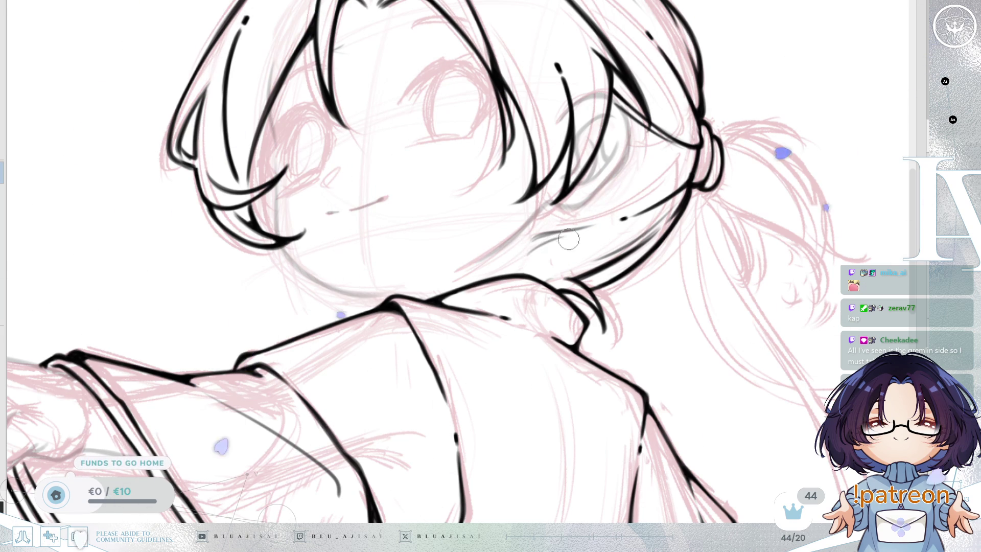
{"action": "left_click_drag", "start_coordinate": [634, 230], "coordinate": [546, 261]}
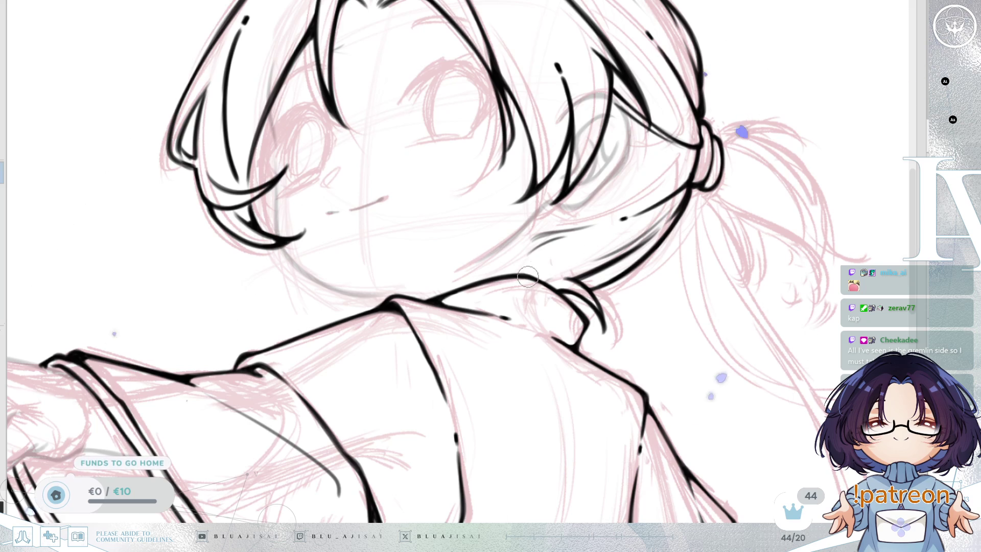
Check the drawing mirrored, then add a short ink stroke along a hair strand.
{"action": "key", "text": "h"}
{"action": "mouse_move", "coordinate": [644, 274]}
{"action": "left_mouse_down"}
{"action": "mouse_move", "coordinate": [565, 274]}
{"action": "mouse_move", "coordinate": [591, 312]}
{"action": "mouse_move", "coordinate": [576, 331]}
{"action": "mouse_move", "coordinate": [624, 276]}
{"action": "mouse_move", "coordinate": [537, 221]}
{"action": "mouse_move", "coordinate": [627, 225]}
{"action": "left_mouse_up"}
{"action": "key", "text": "h"}
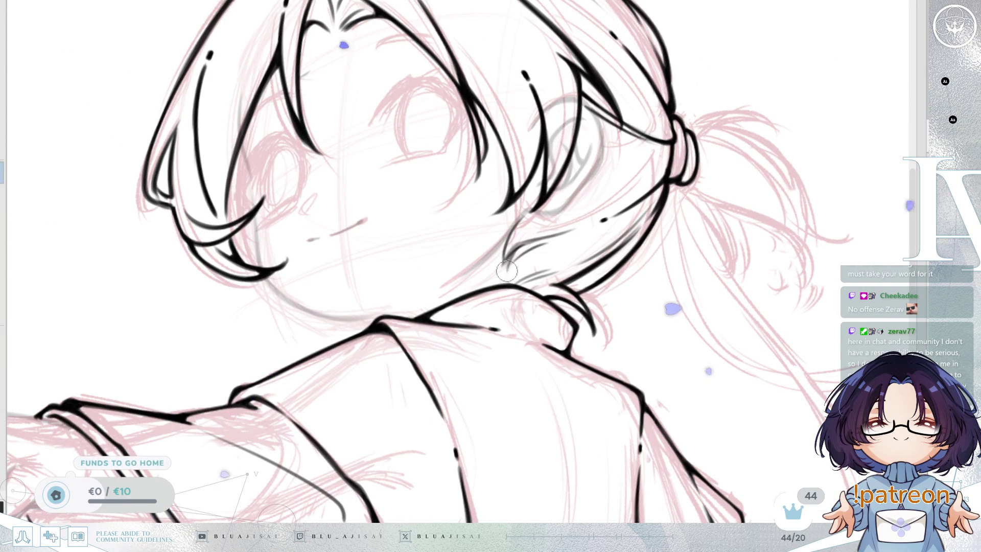
{"action": "left_click_drag", "start_coordinate": [511, 289], "coordinate": [522, 255]}
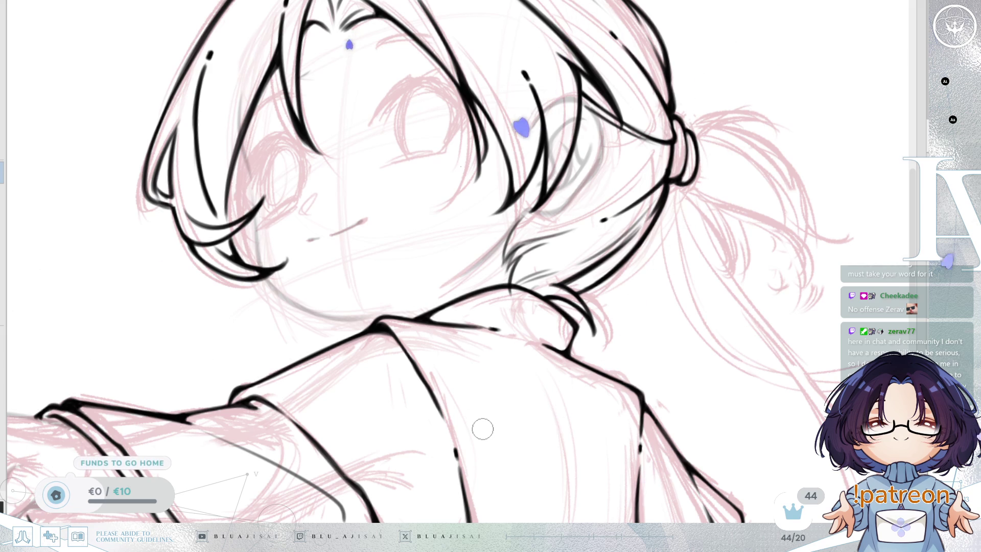
{"action": "mouse_move", "coordinate": [514, 273]}
{"action": "left_mouse_down"}
{"action": "mouse_move", "coordinate": [577, 330]}
{"action": "mouse_move", "coordinate": [604, 330]}
{"action": "left_mouse_up"}
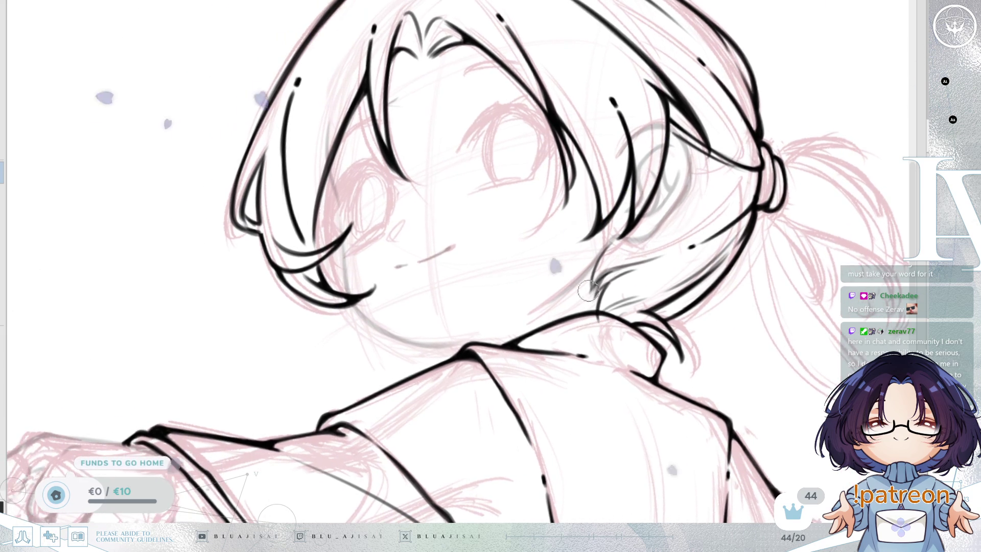
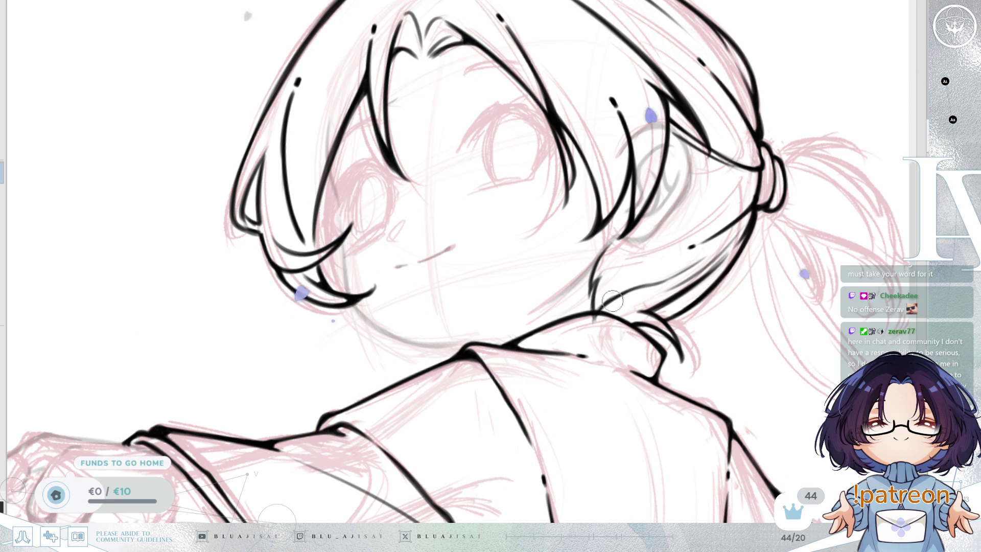
Draw a black line along the back of the neck just below the ponytail, redrawing it once.
{"action": "key", "text": "4"}
{"action": "key", "text": "4"}
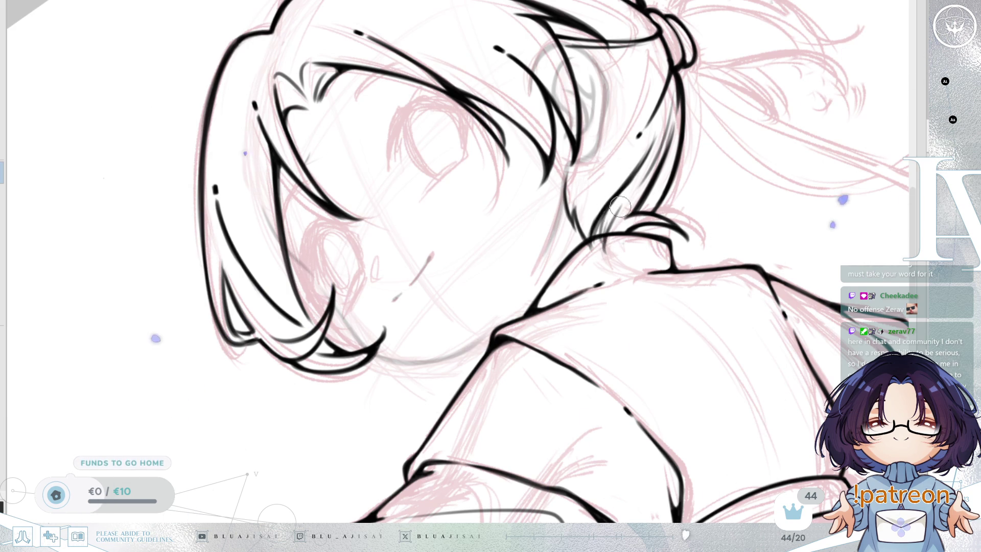
{"action": "key", "text": "Delete"}
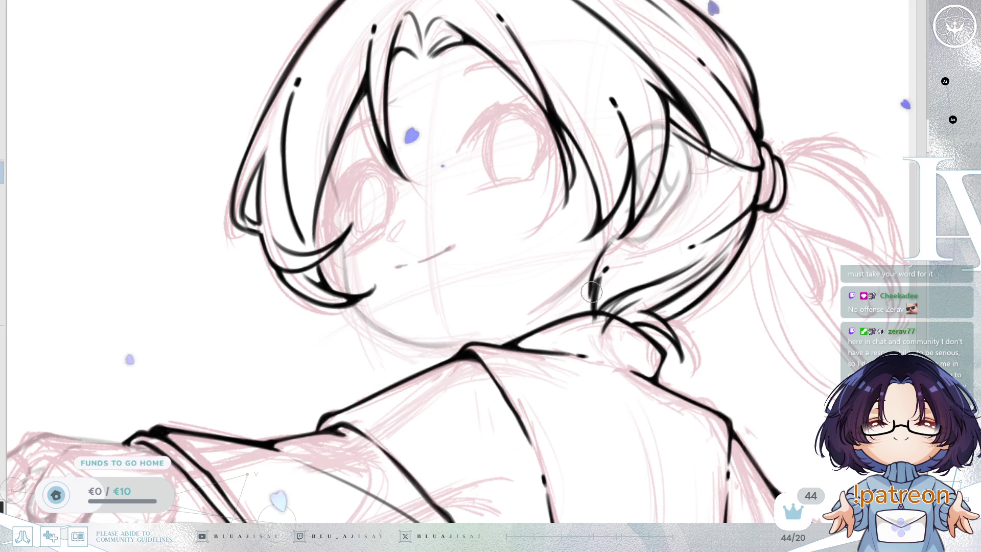
{"action": "key", "text": "End"}
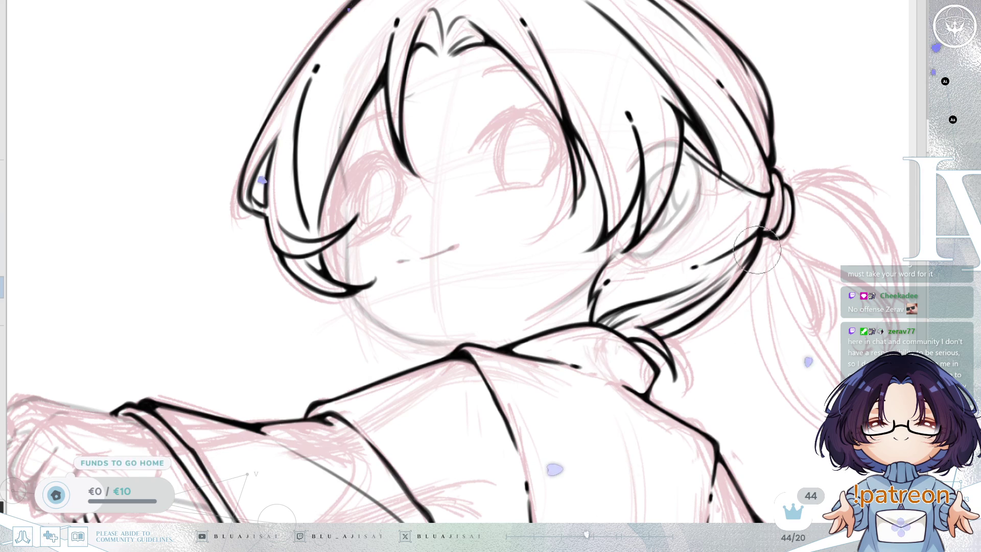
{"action": "scroll", "coordinate": [820, 197], "scroll_direction": "down", "scroll_amount": 2}
{"action": "left_click_drag", "start_coordinate": [820, 197], "coordinate": [718, 273]}
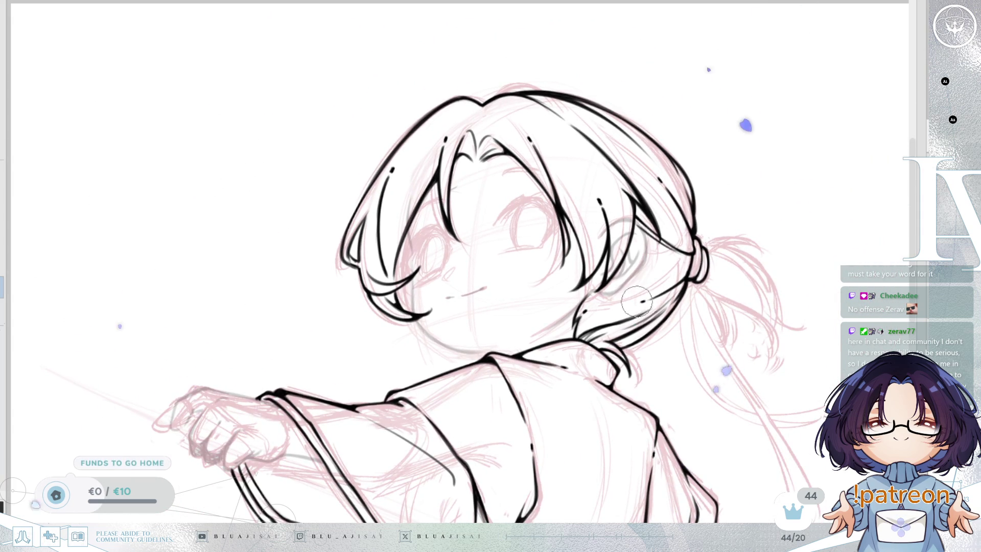
{"action": "scroll", "coordinate": [666, 285], "scroll_direction": "up", "scroll_amount": 2}
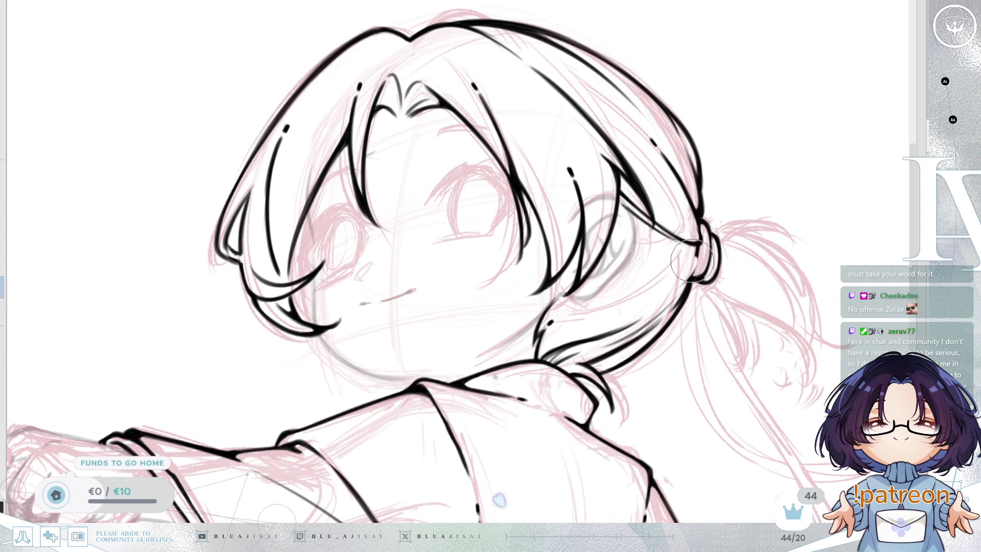
{"action": "left_click_drag", "start_coordinate": [580, 294], "coordinate": [685, 287]}
{"action": "key", "text": "ctrl+z"}
{"action": "left_click_drag", "start_coordinate": [573, 297], "coordinate": [665, 300]}
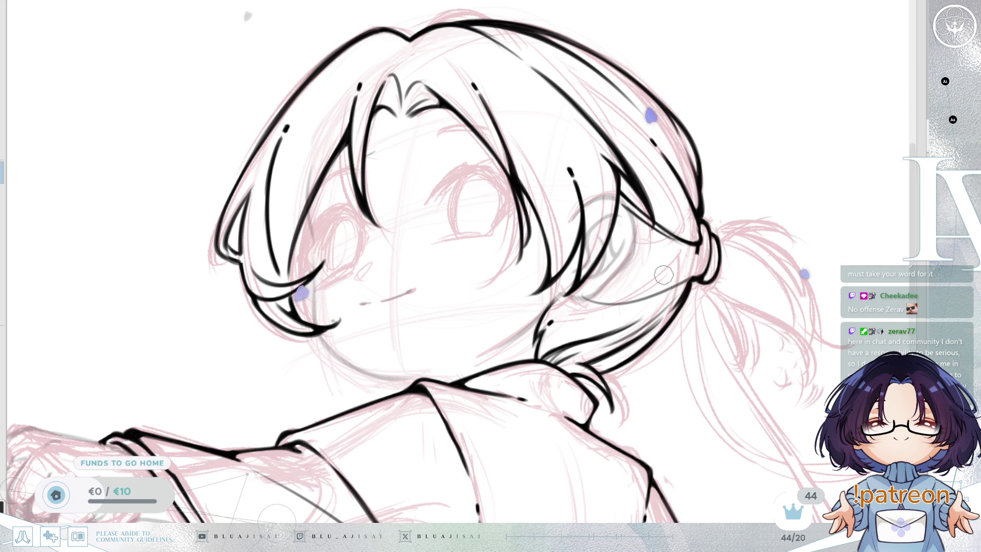
Add a second stroke near the neck and ponytail, mirror the view to check, and enlarge the brush.
{"action": "key", "text": "minus"}
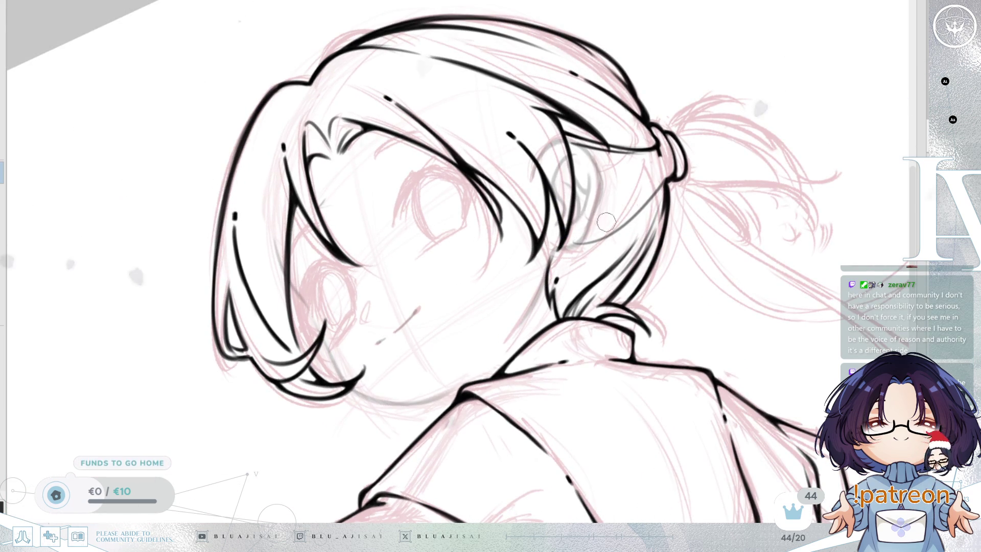
{"action": "left_click_drag", "start_coordinate": [579, 216], "coordinate": [664, 176]}
{"action": "key", "text": "ctrl+z"}
{"action": "mouse_move", "coordinate": [575, 225]}
{"action": "left_mouse_down"}
{"action": "mouse_move", "coordinate": [667, 171]}
{"action": "mouse_move", "coordinate": [613, 204]}
{"action": "mouse_move", "coordinate": [579, 258]}
{"action": "mouse_move", "coordinate": [559, 259]}
{"action": "left_mouse_up"}
{"action": "key", "text": "m"}
{"action": "key", "text": "bracketright"}
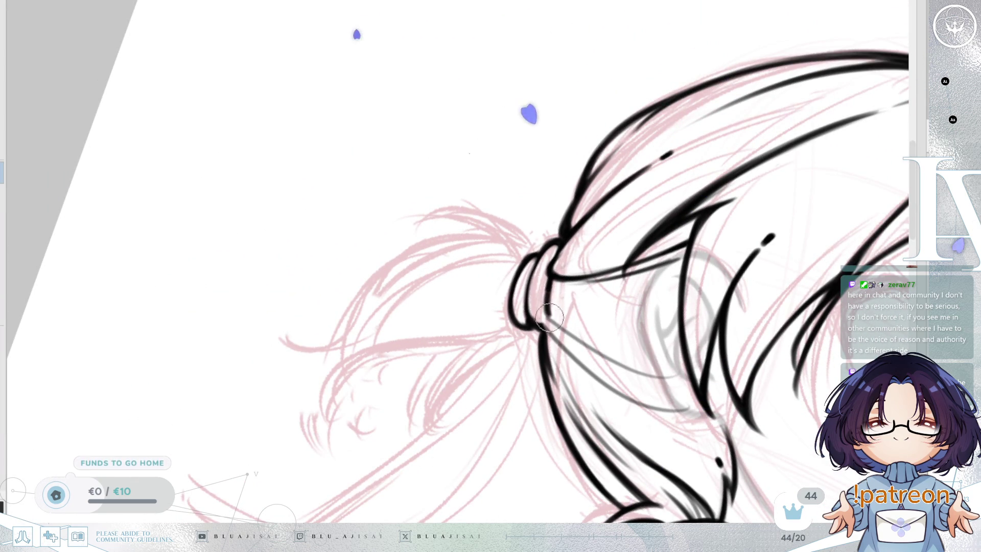
Ink two hair lines down from the ponytail tie to the nape, then shrink the brush and level the view.
{"action": "left_click_drag", "start_coordinate": [549, 317], "coordinate": [556, 312]}
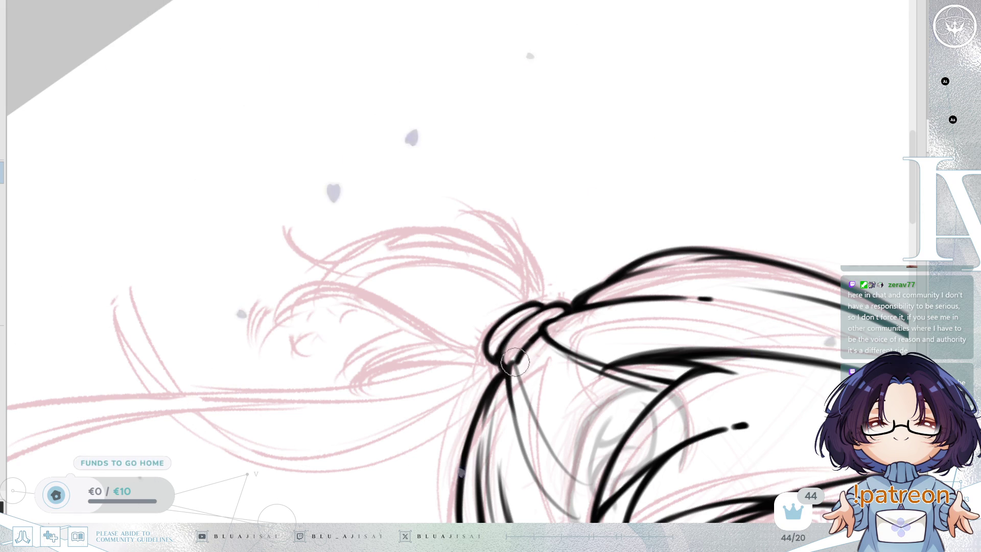
{"action": "key", "text": "End"}
{"action": "key", "text": "End"}
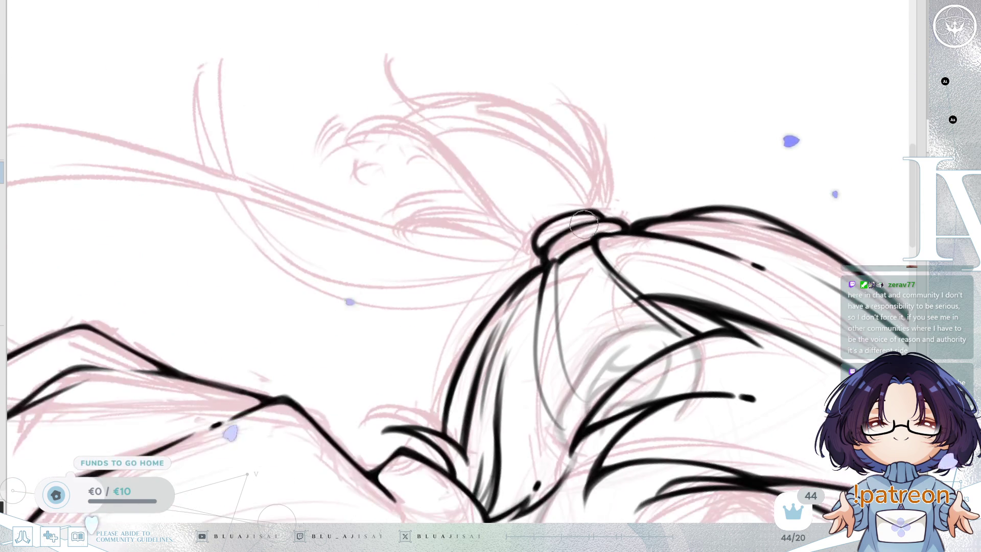
{"action": "left_click_drag", "start_coordinate": [554, 296], "coordinate": [574, 394]}
{"action": "left_click_drag", "start_coordinate": [541, 289], "coordinate": [539, 378]}
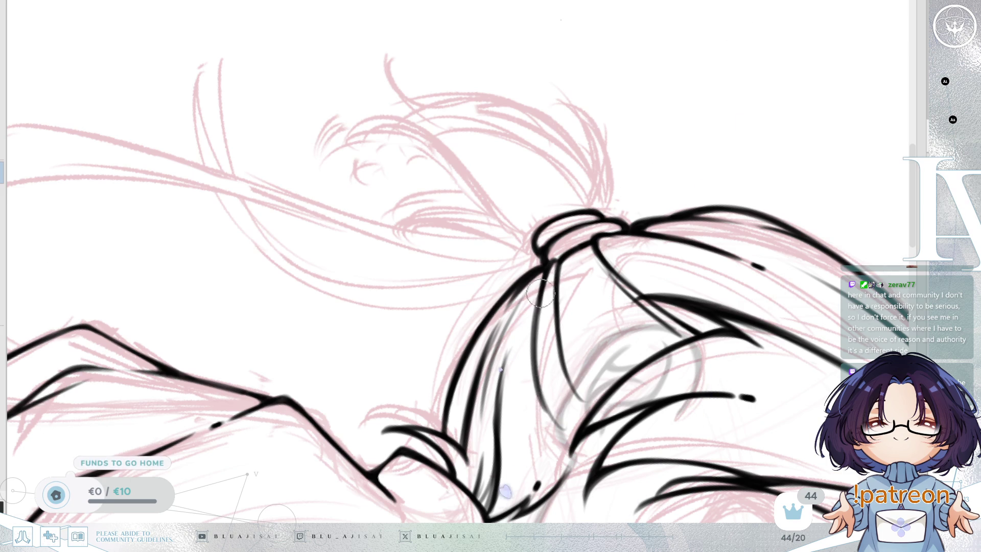
{"action": "key", "text": "Delete"}
{"action": "key", "text": "Delete"}
{"action": "key", "text": "["}
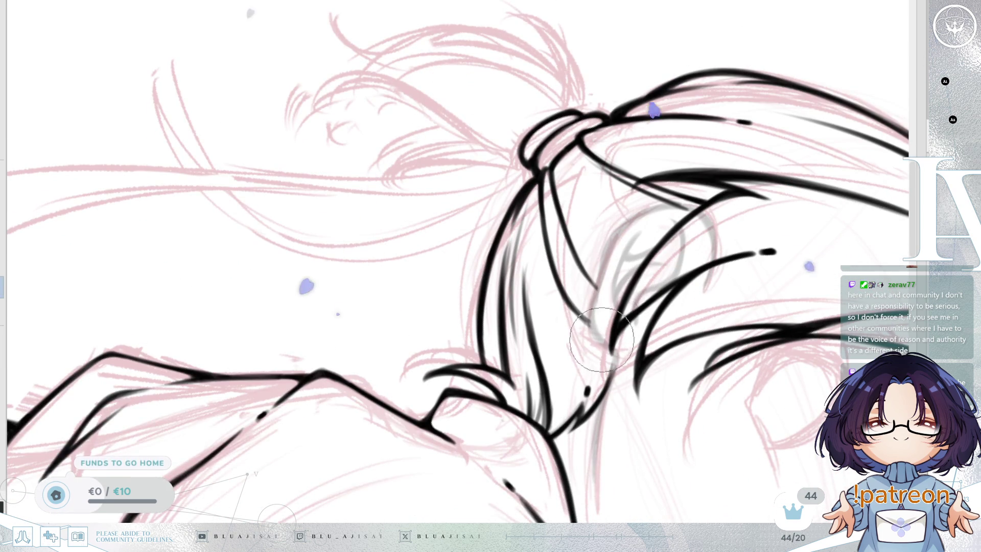
{"action": "key", "text": "Delete"}
{"action": "key", "text": "Delete"}
{"action": "key", "text": "Delete"}
{"action": "scroll", "coordinate": [710, 241], "scroll_direction": "down", "scroll_amount": 2}
{"action": "scroll", "coordinate": [710, 241], "scroll_direction": "down", "scroll_amount": 2}
{"action": "key", "text": "Delete"}
{"action": "key", "text": "Delete"}
{"action": "key", "text": "Delete"}
{"action": "key", "text": "Home"}
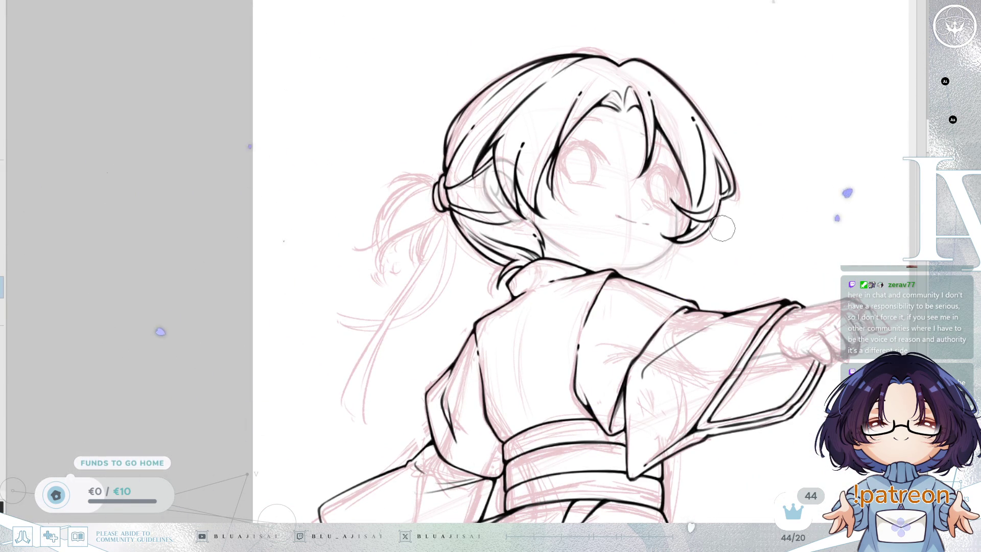
Erase a small gap in the neck lineart and add a short reconnecting pen stroke.
{"action": "key", "text": "Insert"}
{"action": "scroll", "coordinate": [601, 239], "scroll_direction": "up", "scroll_amount": 3}
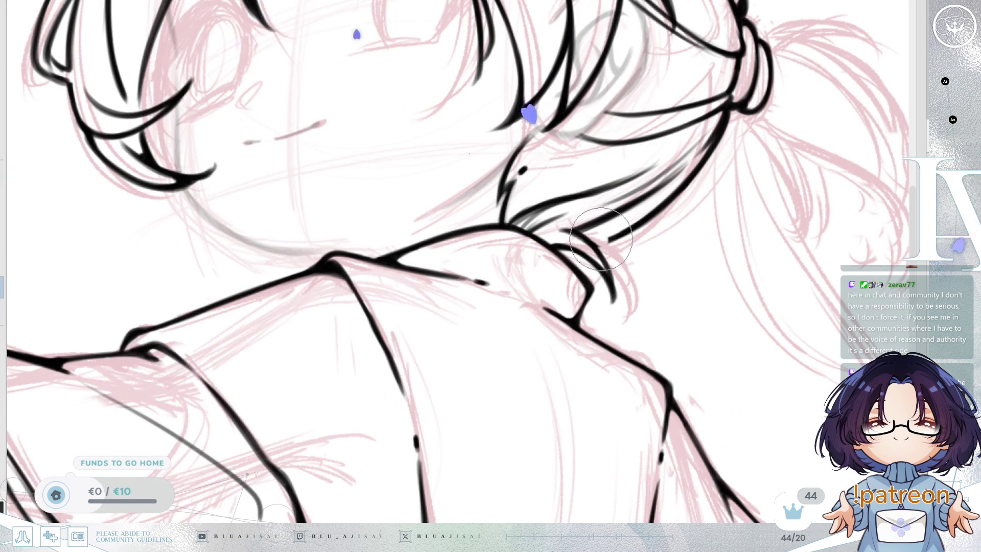
{"action": "key", "text": "["}
{"action": "key", "text": "["}
{"action": "key", "text": "["}
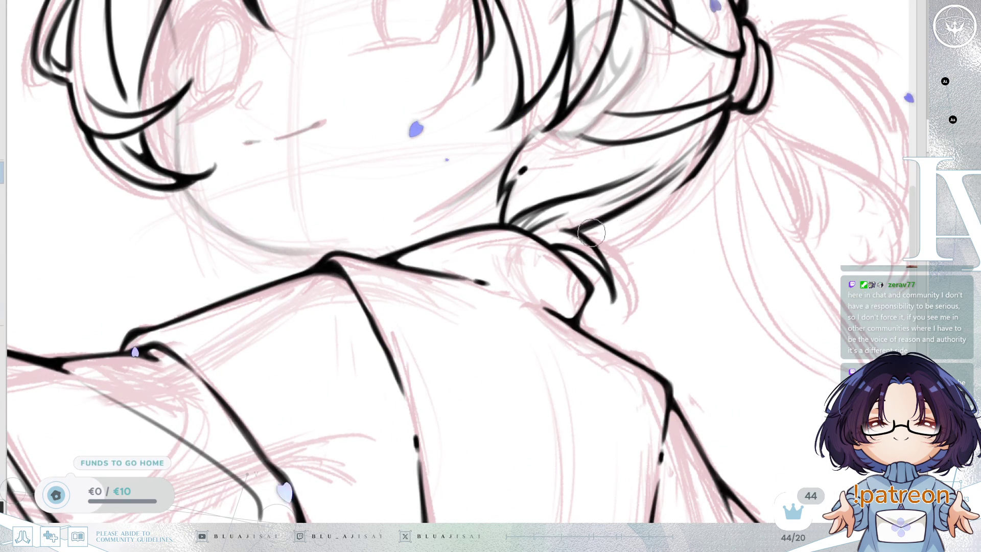
{"action": "left_click_drag", "start_coordinate": [615, 223], "coordinate": [689, 180]}
{"action": "key", "text": "ctrl+z"}
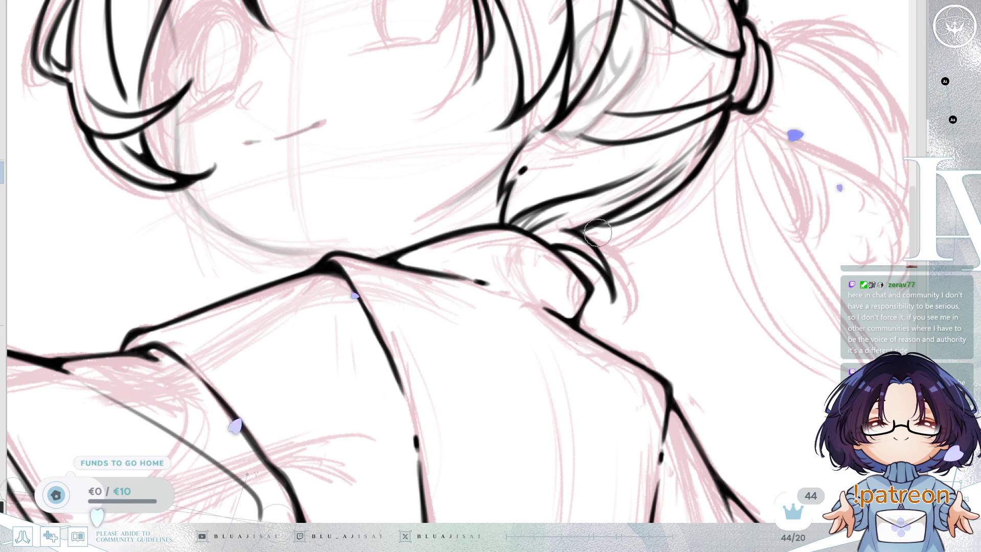
{"action": "key", "text": "ctrl+z"}
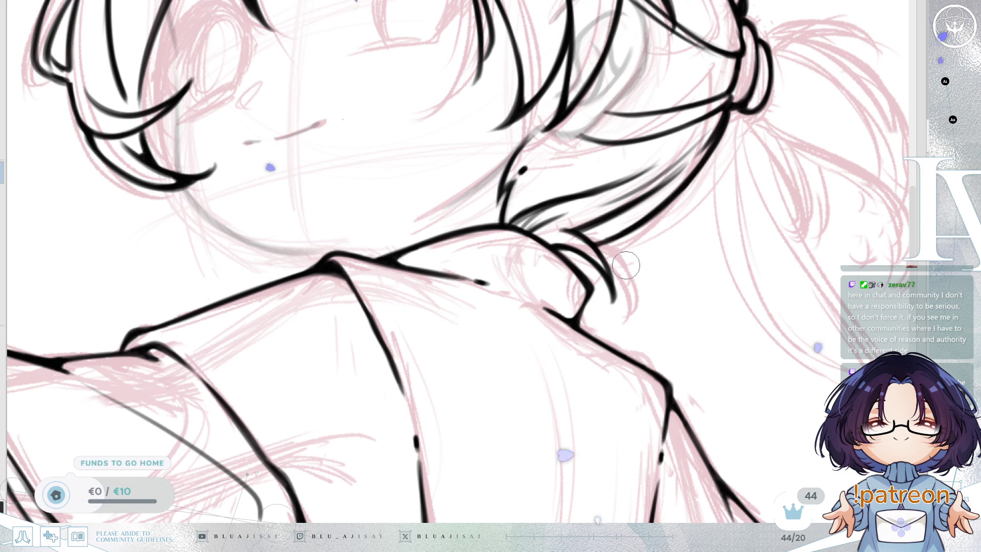
{"action": "key", "text": "e"}
{"action": "left_click_drag", "start_coordinate": [585, 235], "coordinate": [649, 195]}
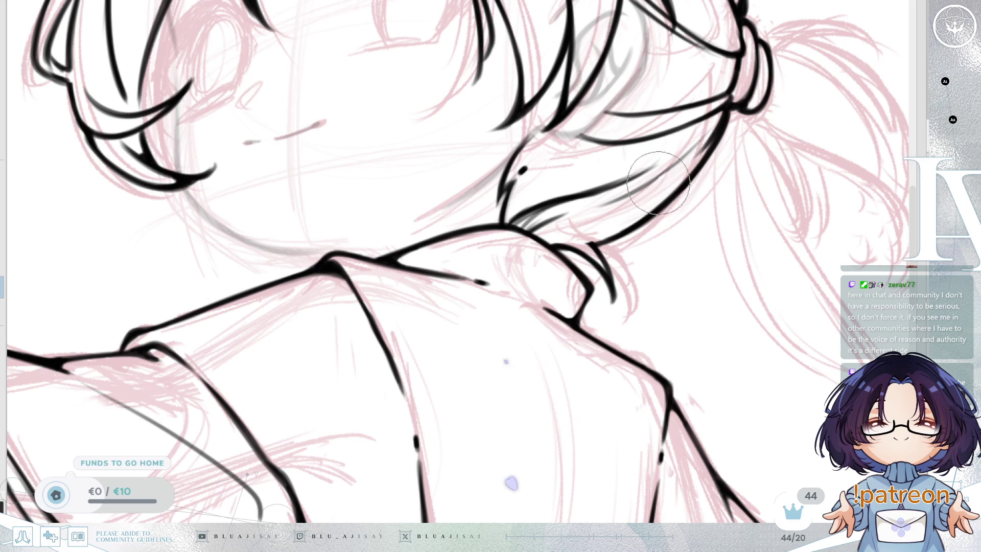
{"action": "key", "text": "e"}
{"action": "left_click_drag", "start_coordinate": [665, 179], "coordinate": [677, 173]}
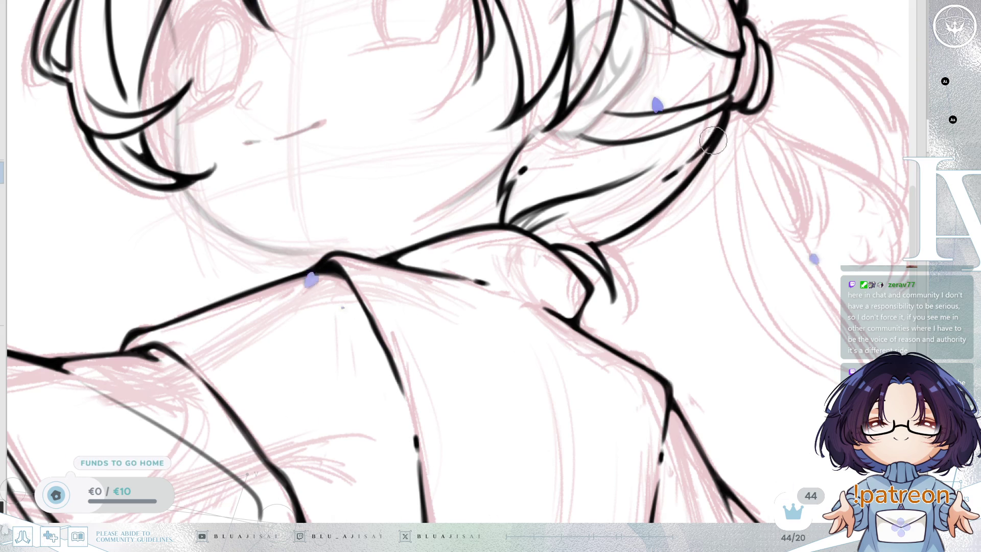
{"action": "scroll", "coordinate": [666, 179], "scroll_direction": "down", "scroll_amount": 6}
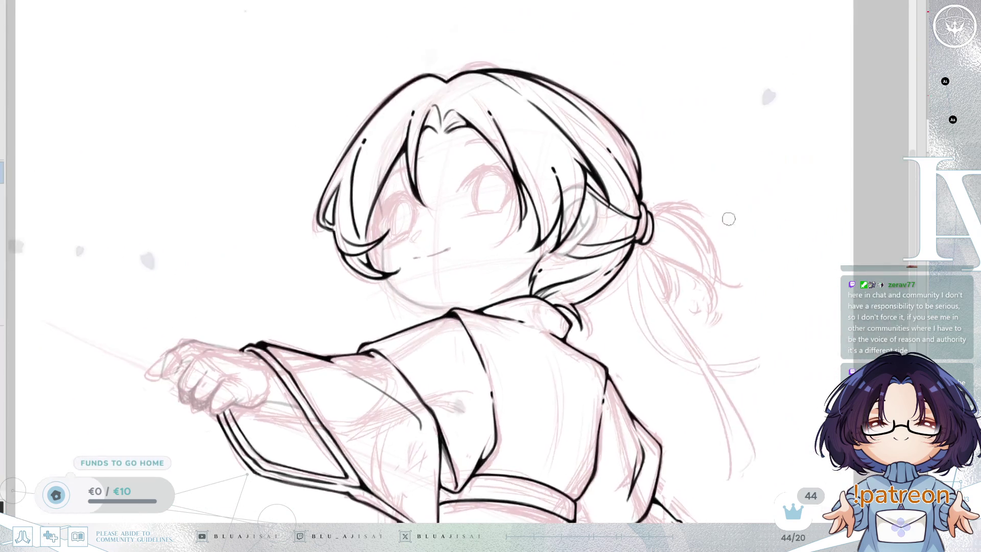
Ink three short loose strands flicking up and out from the ponytail tie.
{"action": "key", "text": "h"}
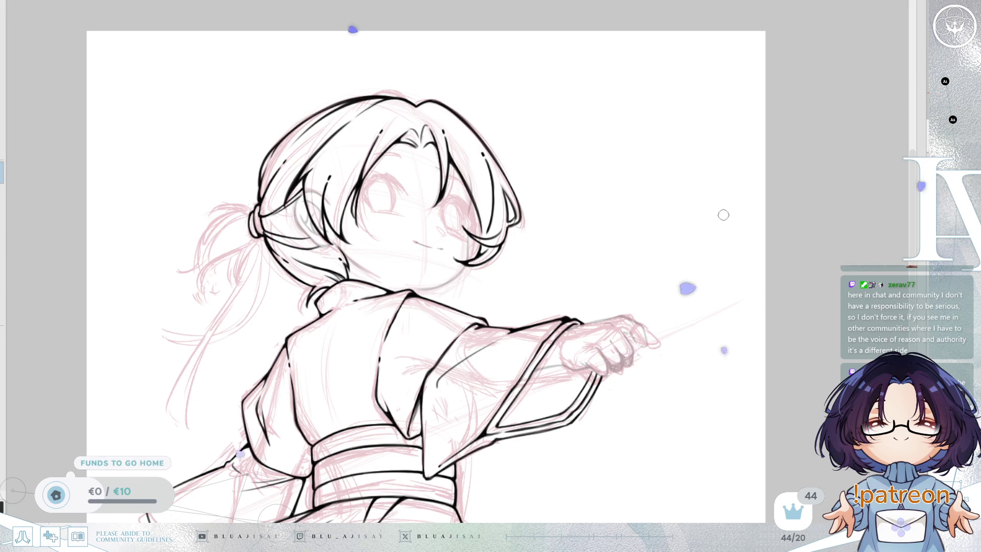
{"action": "key", "text": "h"}
{"action": "scroll", "coordinate": [724, 213], "scroll_direction": "up", "scroll_amount": 8}
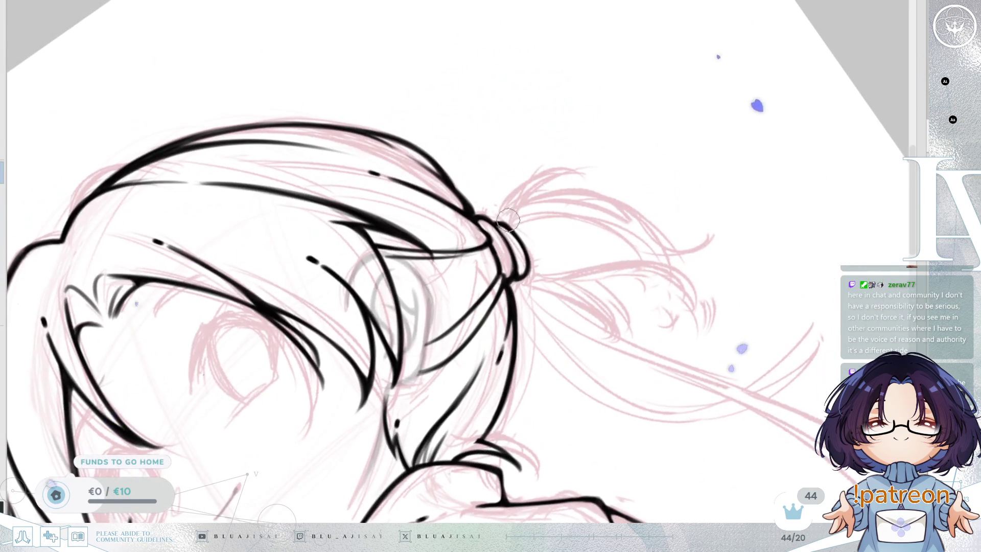
{"action": "left_click_drag", "start_coordinate": [509, 220], "coordinate": [572, 158]}
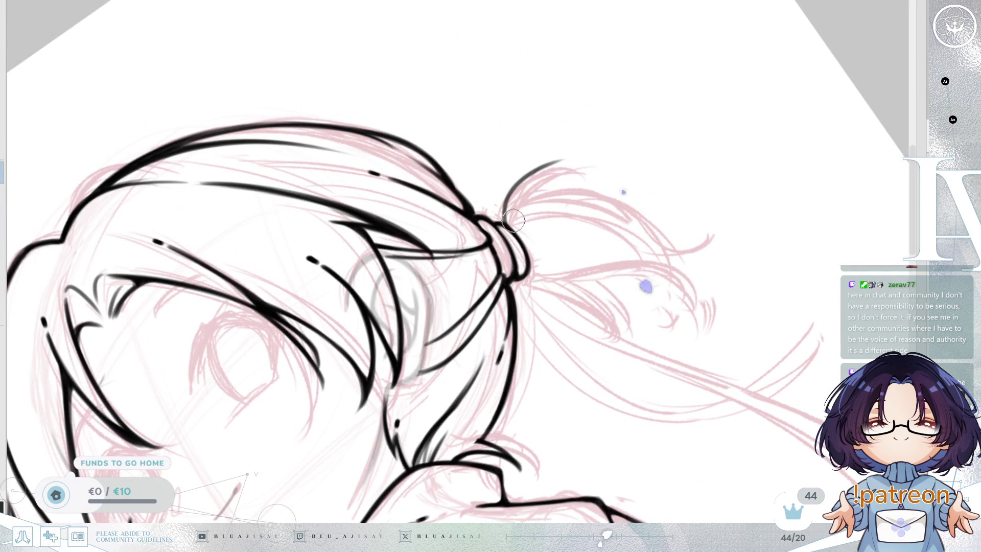
{"action": "mouse_move", "coordinate": [503, 218]}
{"action": "left_mouse_down"}
{"action": "mouse_move", "coordinate": [500, 198]}
{"action": "mouse_move", "coordinate": [572, 175]}
{"action": "left_mouse_up"}
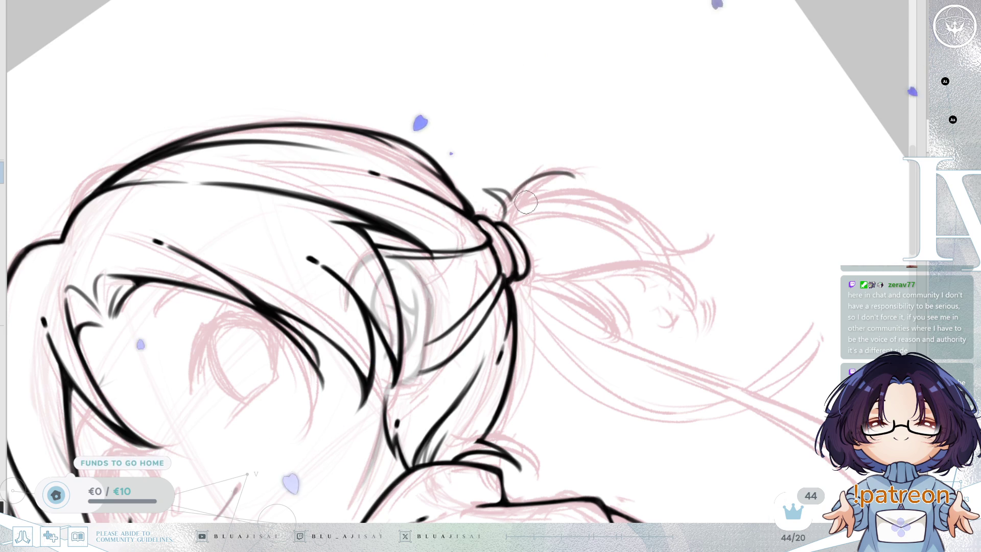
{"action": "key", "text": "Delete"}
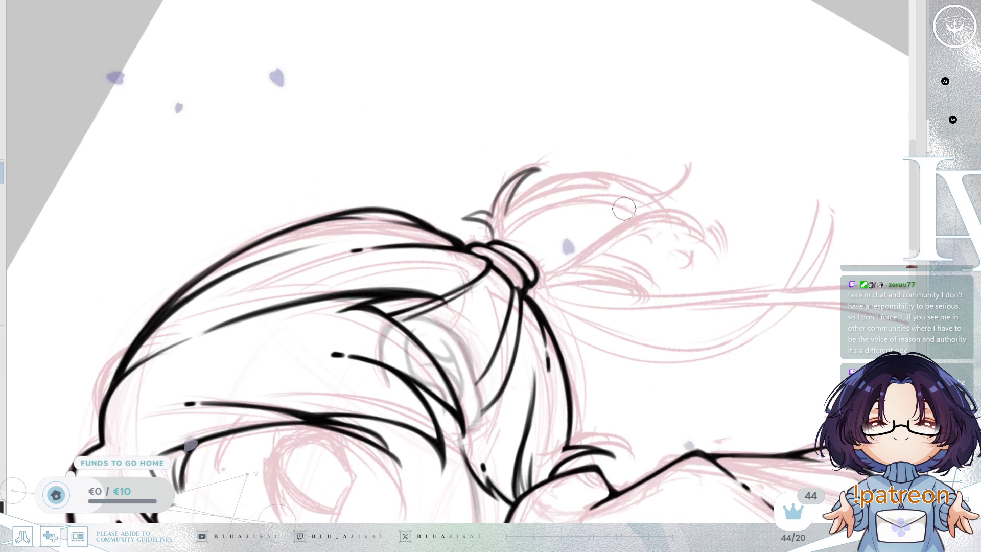
{"action": "mouse_move", "coordinate": [506, 212]}
{"action": "left_mouse_down"}
{"action": "mouse_move", "coordinate": [633, 186]}
{"action": "mouse_move", "coordinate": [628, 215]}
{"action": "mouse_move", "coordinate": [592, 254]}
{"action": "mouse_move", "coordinate": [691, 275]}
{"action": "left_mouse_up"}
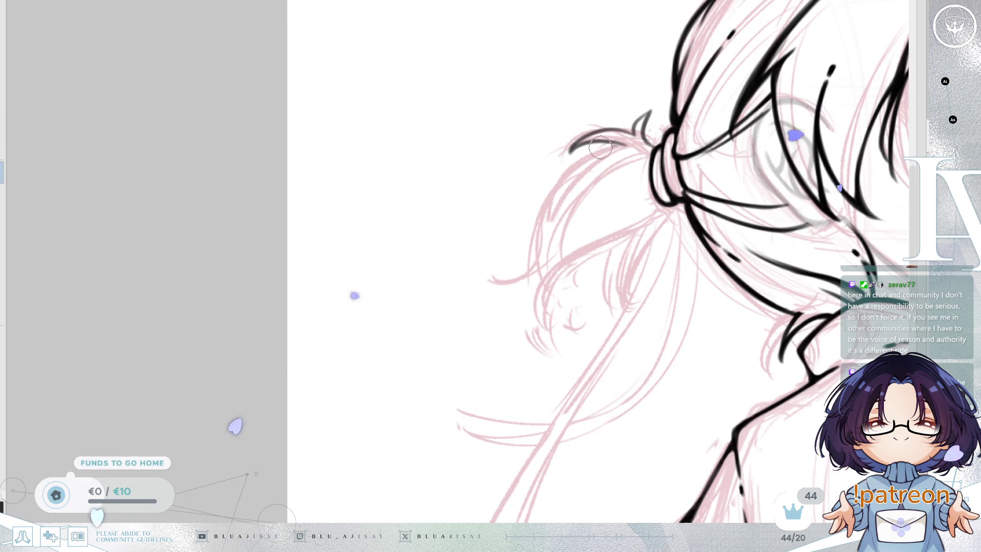
Ink a ponytail strand curving down-left with a joining curve below the knot.
{"action": "left_click_drag", "start_coordinate": [611, 140], "coordinate": [541, 243]}
{"action": "left_click_drag", "start_coordinate": [492, 280], "coordinate": [558, 254]}
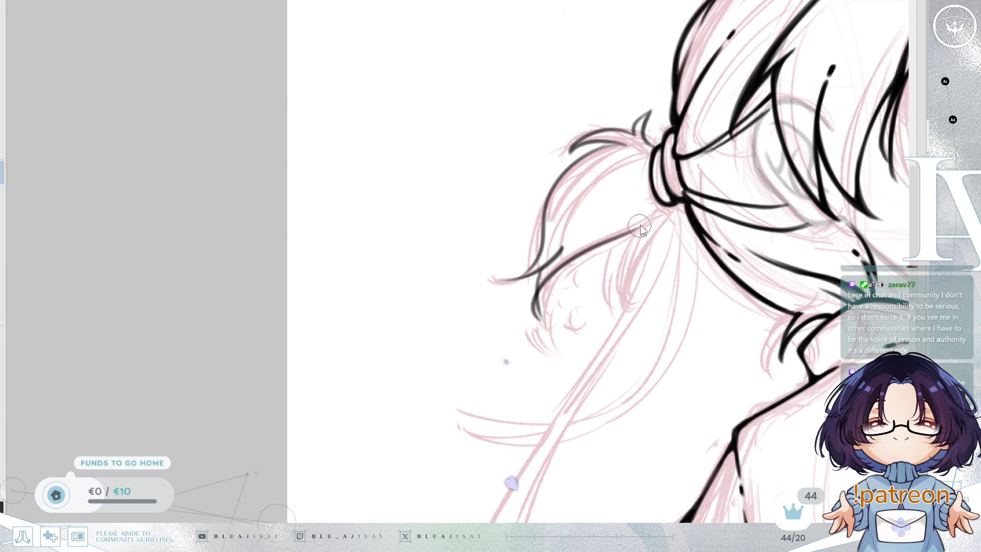
{"action": "left_click_drag", "start_coordinate": [691, 199], "coordinate": [684, 220]}
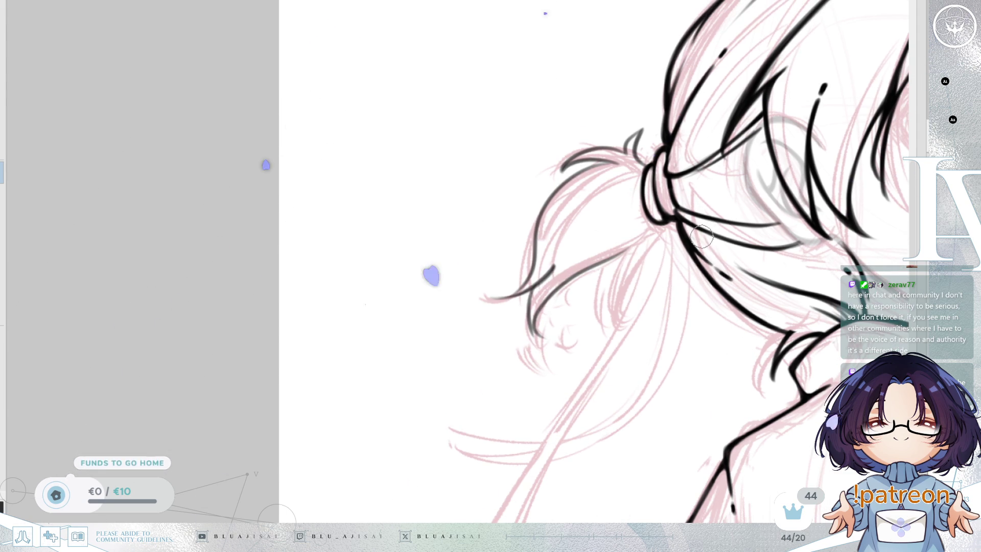
{"action": "key", "text": "h"}
{"action": "key", "text": "h"}
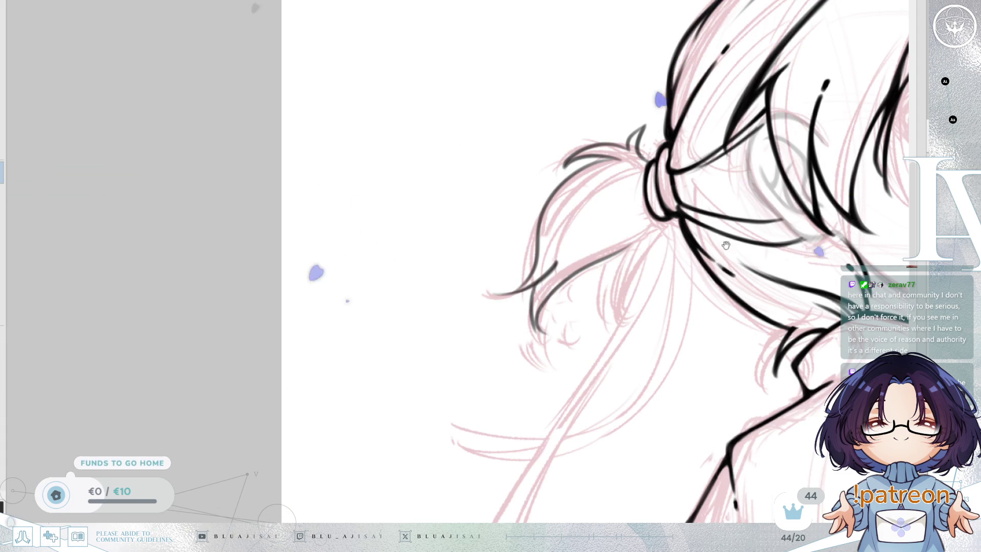
{"action": "mouse_move", "coordinate": [768, 229]}
{"action": "left_mouse_down"}
{"action": "mouse_move", "coordinate": [700, 205]}
{"action": "mouse_move", "coordinate": [762, 232]}
{"action": "left_mouse_up"}
{"action": "key", "text": "h"}
{"action": "key", "text": "h"}
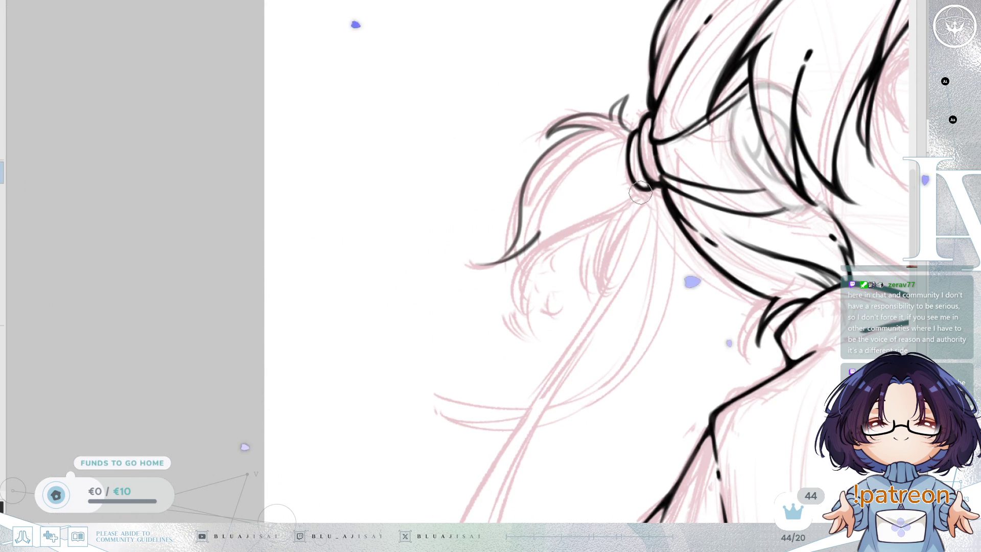
Redraw the strand below the hair knot and its down-left curve down to the lower end.
{"action": "left_click_drag", "start_coordinate": [640, 193], "coordinate": [607, 275]}
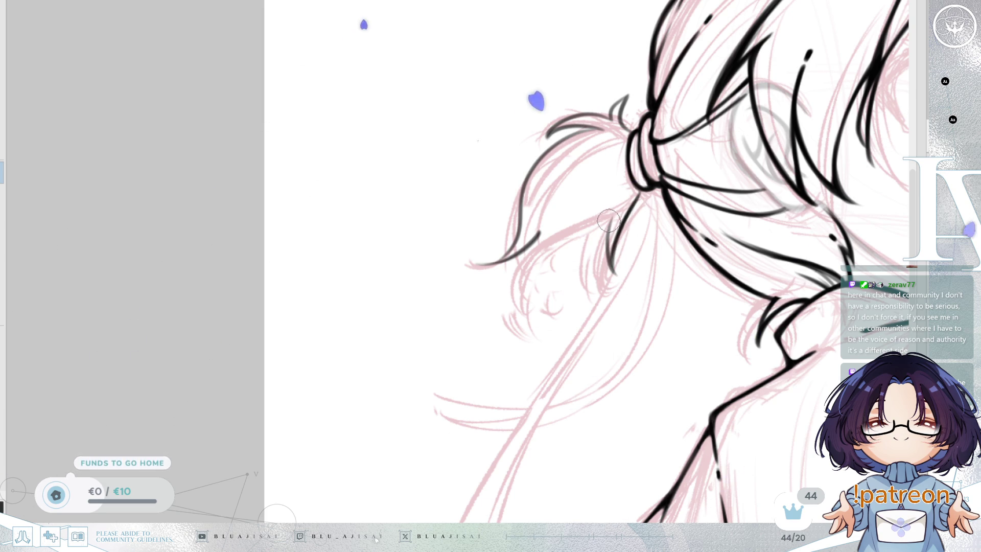
{"action": "key", "text": "ctrl+z"}
{"action": "left_click_drag", "start_coordinate": [640, 194], "coordinate": [615, 274]}
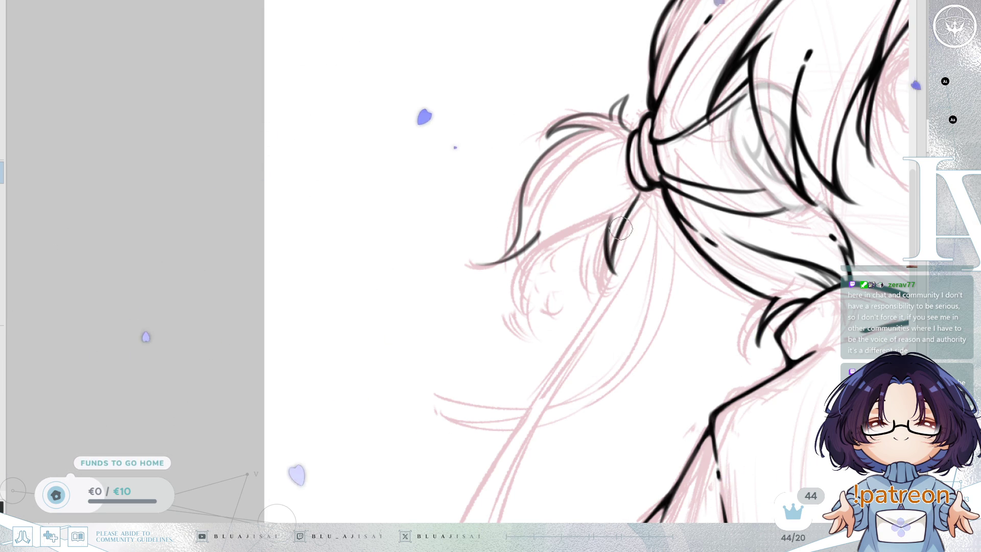
{"action": "left_click_drag", "start_coordinate": [616, 214], "coordinate": [521, 291]}
{"action": "key", "text": "ctrl+z"}
{"action": "left_click_drag", "start_coordinate": [615, 214], "coordinate": [519, 295]}
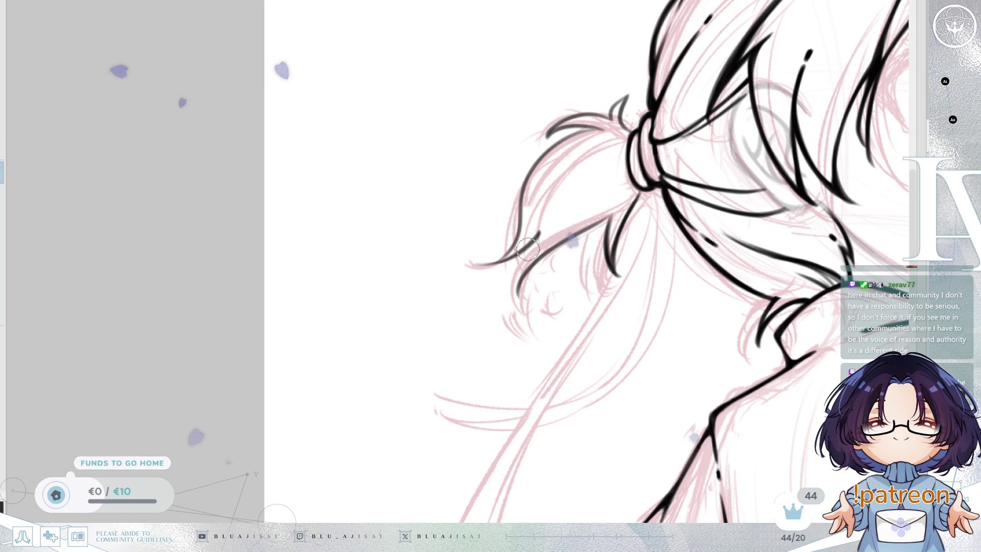
{"action": "left_click_drag", "start_coordinate": [534, 248], "coordinate": [515, 301]}
{"action": "key", "text": "ctrl+z"}
{"action": "left_click_drag", "start_coordinate": [534, 251], "coordinate": [525, 279]}
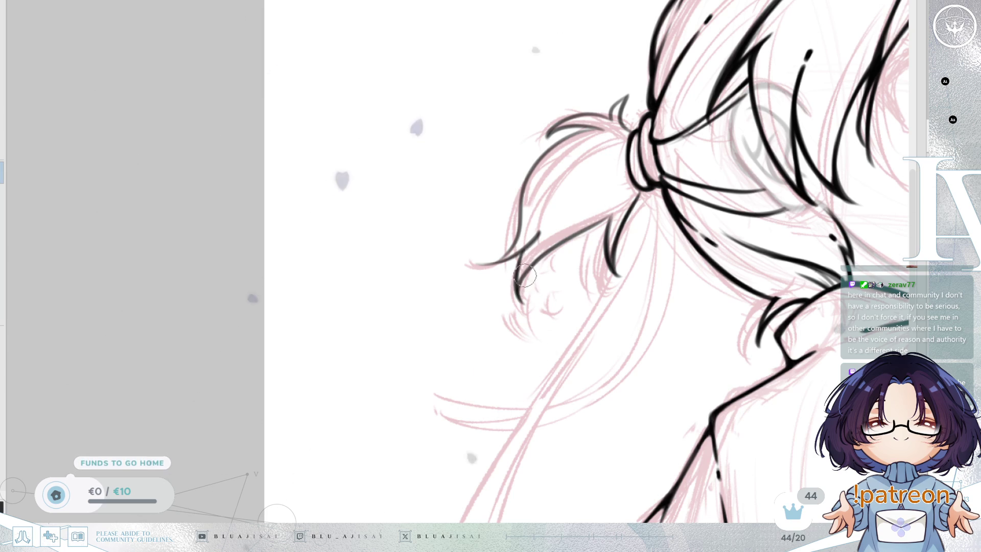
Ink a hair line running down the length of the ponytail.
{"action": "mouse_move", "coordinate": [659, 225]}
{"action": "left_mouse_down"}
{"action": "mouse_move", "coordinate": [661, 276]}
{"action": "mouse_move", "coordinate": [588, 286]}
{"action": "left_mouse_up"}
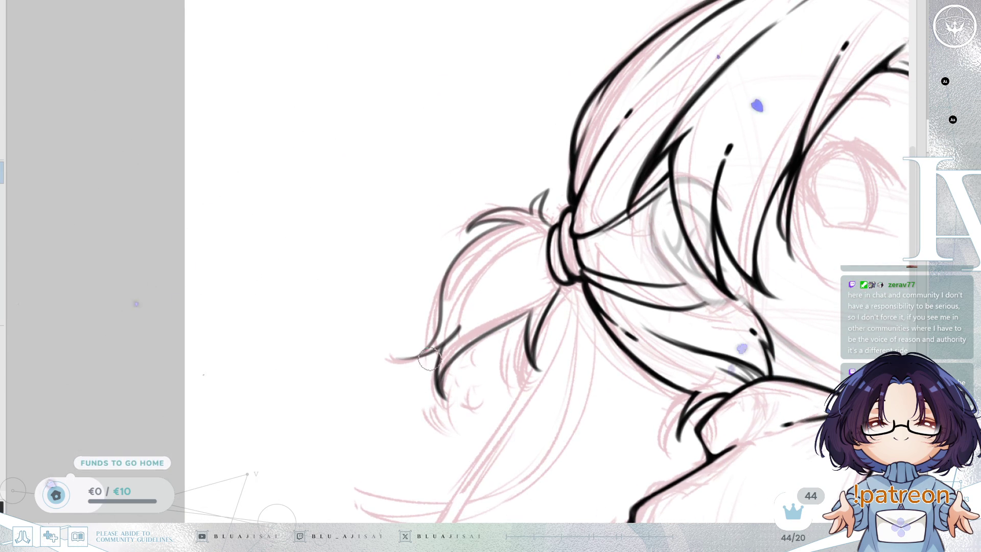
{"action": "key", "text": "-"}
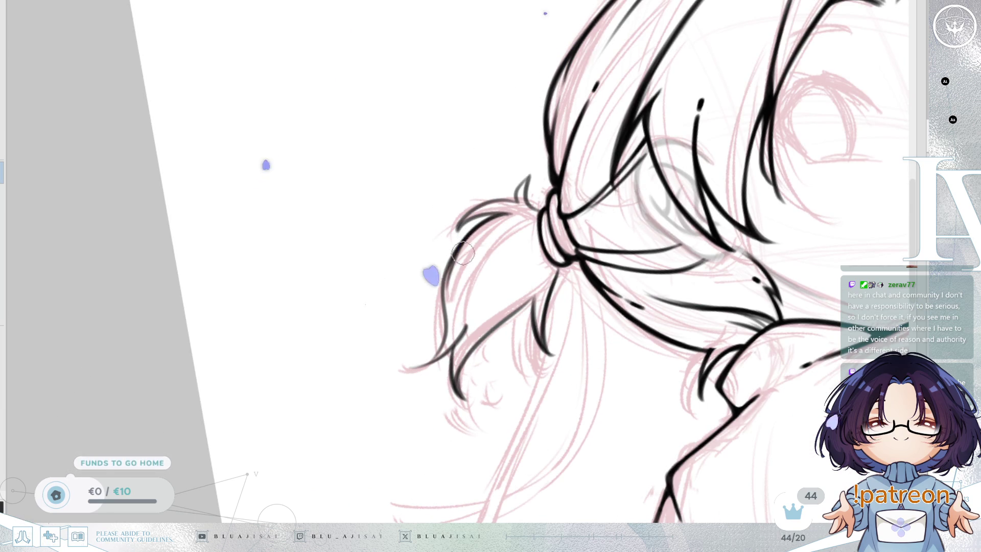
{"action": "left_click_drag", "start_coordinate": [453, 266], "coordinate": [442, 327]}
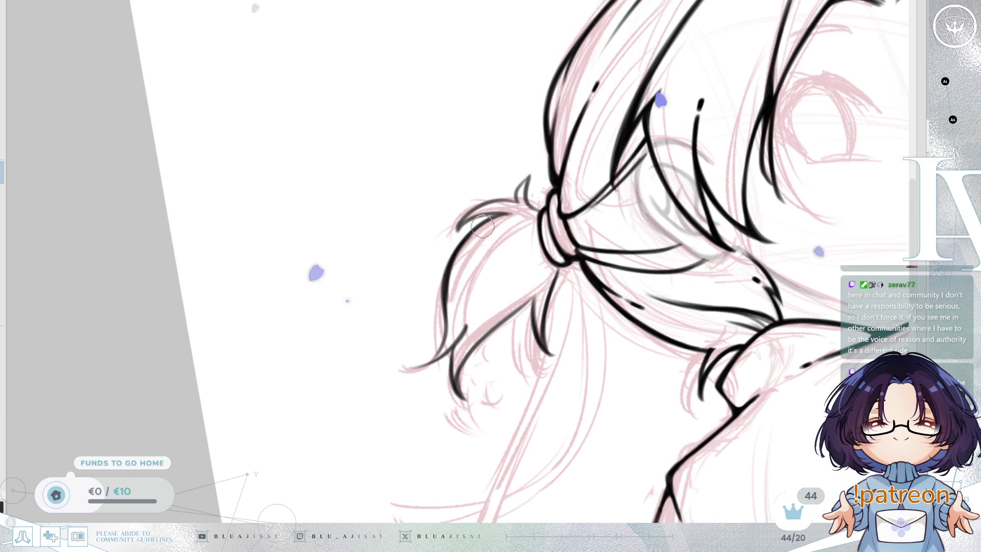
{"action": "key", "text": "minus"}
{"action": "key", "text": "minus"}
{"action": "key", "text": "minus"}
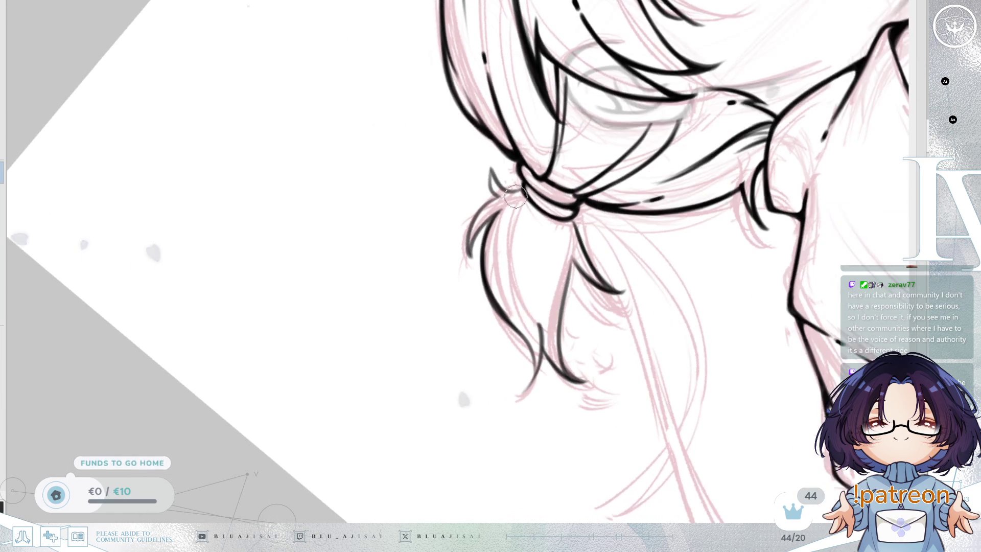
Ink the small hair curl running down to the knot.
{"action": "key", "text": "minus"}
{"action": "key", "text": "minus"}
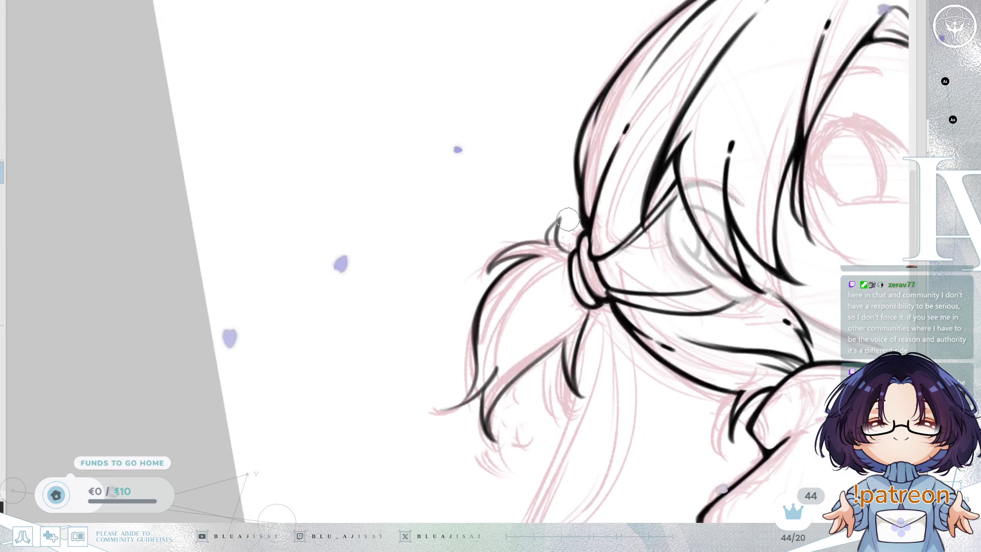
{"action": "left_click_drag", "start_coordinate": [559, 218], "coordinate": [570, 252]}
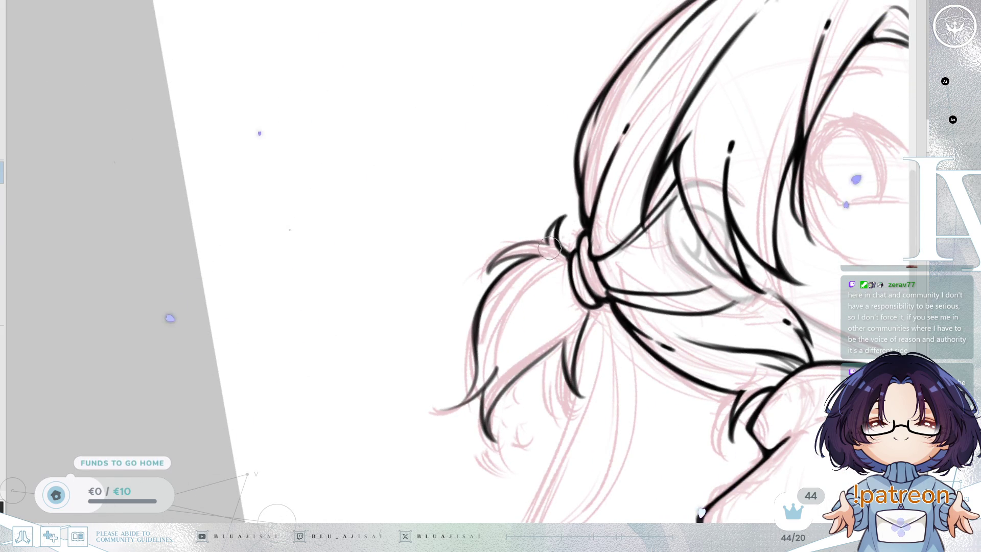
{"action": "key", "text": "minus"}
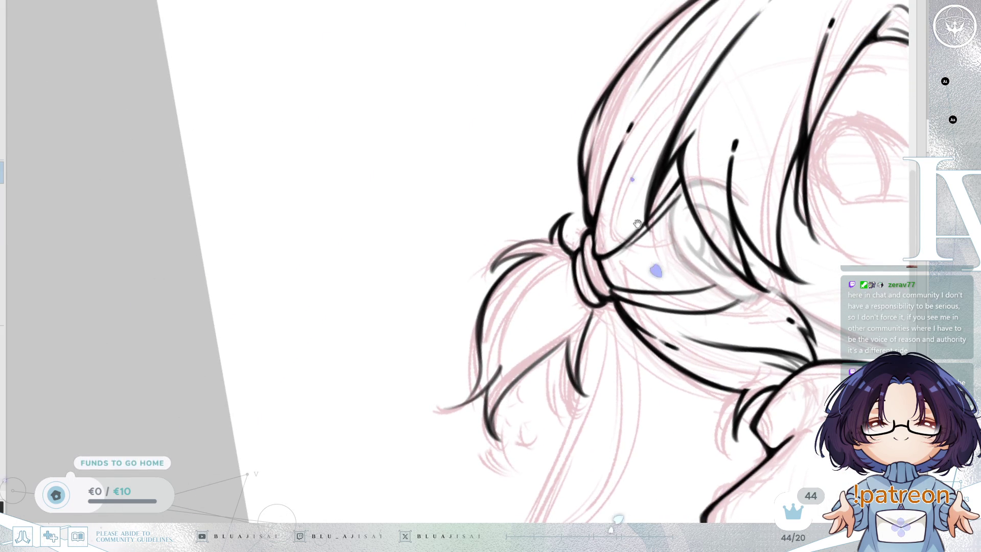
{"action": "key", "text": "minus"}
{"action": "key", "text": "minus"}
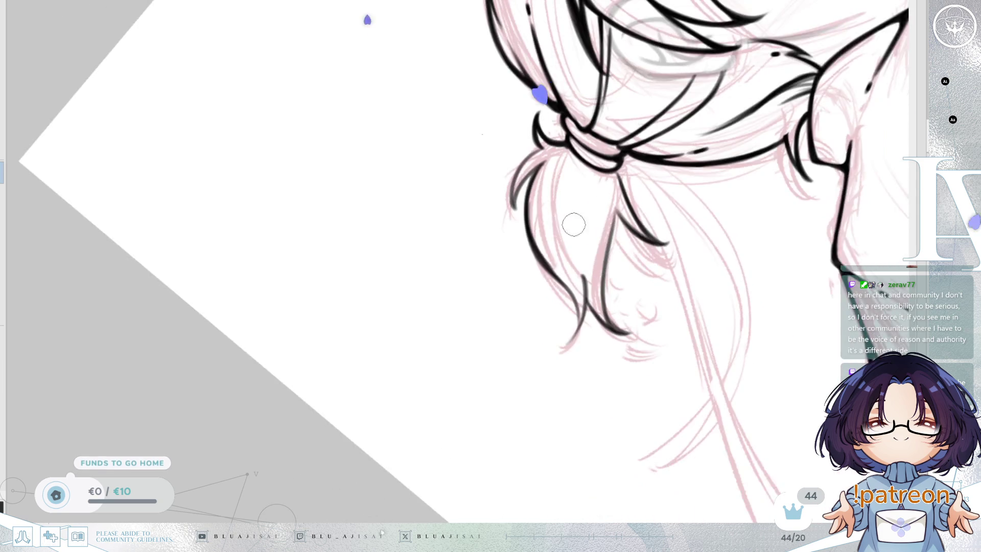
{"action": "key", "text": "minus"}
{"action": "key", "text": "minus"}
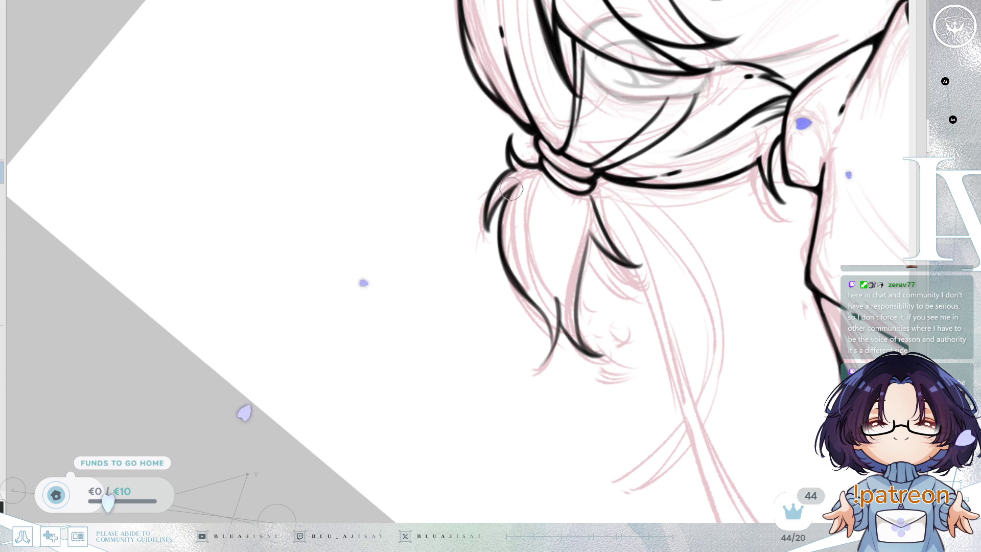
{"action": "mouse_move", "coordinate": [517, 183]}
{"action": "left_mouse_down"}
{"action": "mouse_move", "coordinate": [618, 265]}
{"action": "mouse_move", "coordinate": [616, 244]}
{"action": "left_mouse_up"}
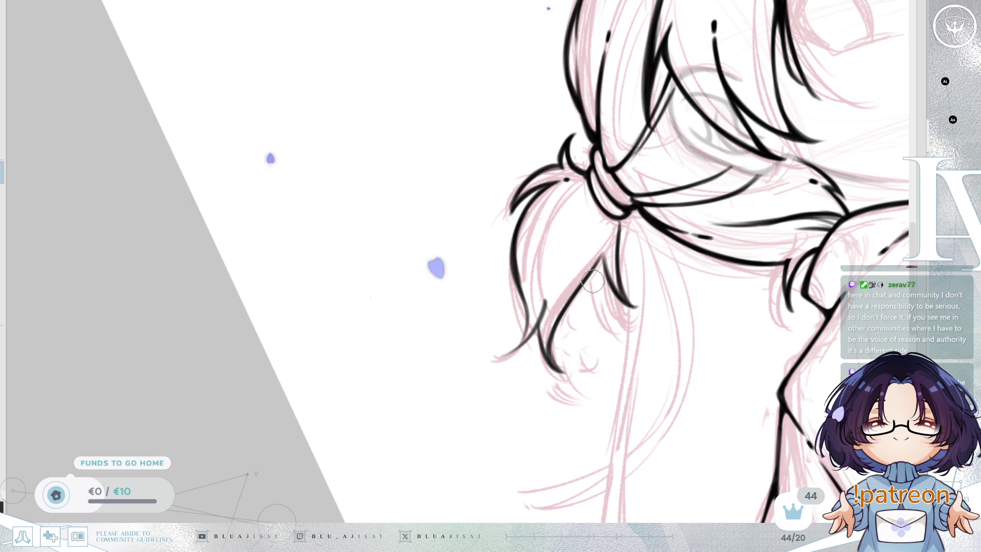
Rework the hooked strand tip and ink a strand running down from the hair tie.
{"action": "key", "text": "Delete"}
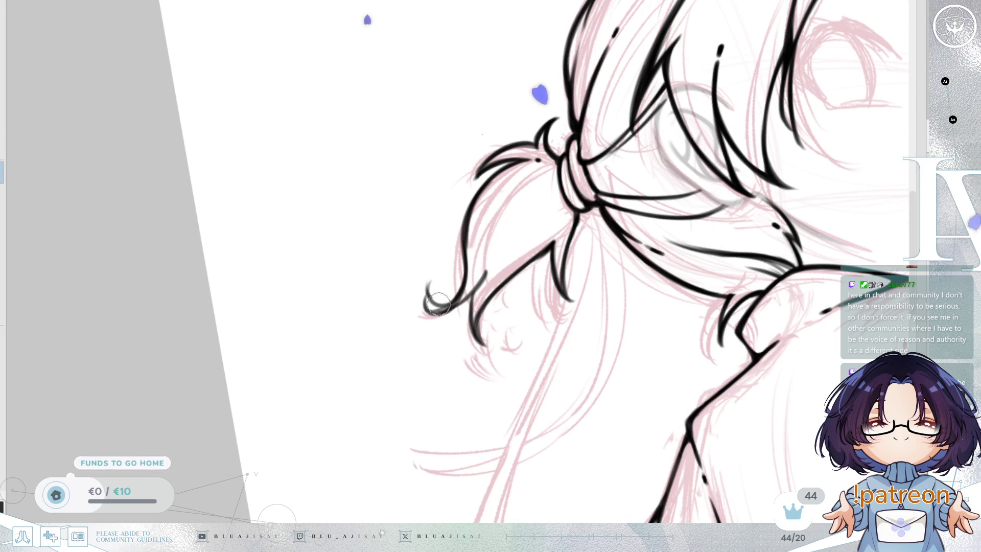
{"action": "key", "text": "ctrl+z"}
{"action": "mouse_move", "coordinate": [431, 278]}
{"action": "left_mouse_down"}
{"action": "mouse_move", "coordinate": [460, 294]}
{"action": "mouse_move", "coordinate": [483, 273]}
{"action": "left_mouse_up"}
{"action": "key", "text": "ctrl+z"}
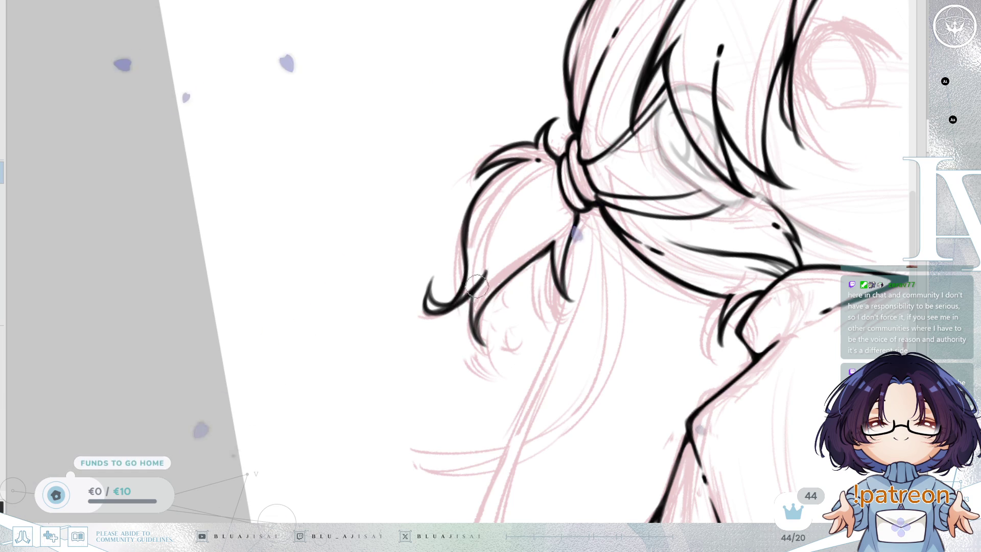
{"action": "mouse_move", "coordinate": [475, 321]}
{"action": "left_mouse_down"}
{"action": "mouse_move", "coordinate": [481, 338]}
{"action": "mouse_move", "coordinate": [511, 328]}
{"action": "mouse_move", "coordinate": [603, 251]}
{"action": "left_mouse_up"}
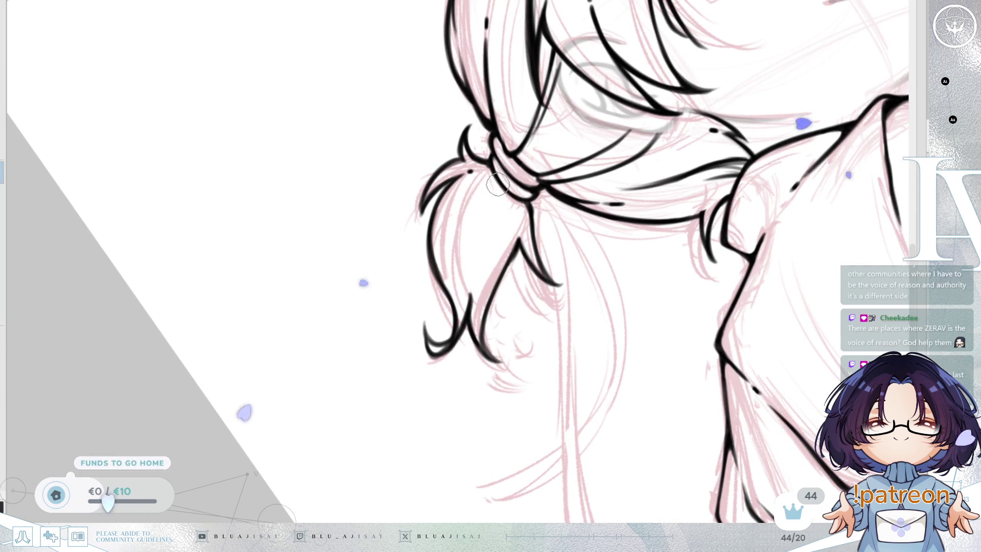
{"action": "left_click_drag", "start_coordinate": [499, 186], "coordinate": [476, 261]}
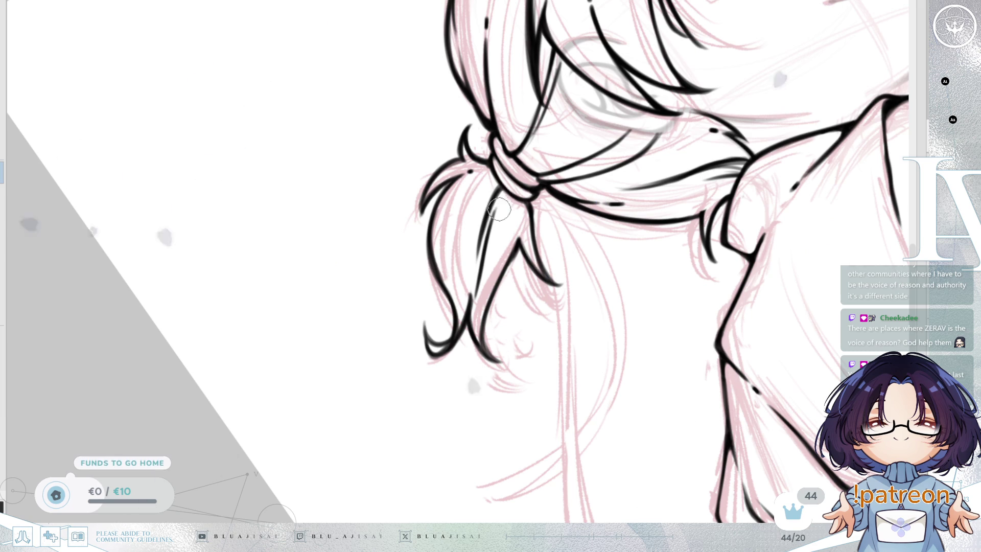
{"action": "mouse_move", "coordinate": [492, 234]}
{"action": "left_mouse_down"}
{"action": "mouse_move", "coordinate": [482, 279]}
{"action": "mouse_move", "coordinate": [706, 263]}
{"action": "mouse_move", "coordinate": [753, 191]}
{"action": "left_mouse_up"}
Add a thin hair strand at the top tuft of the head.
{"action": "key", "text": "h"}
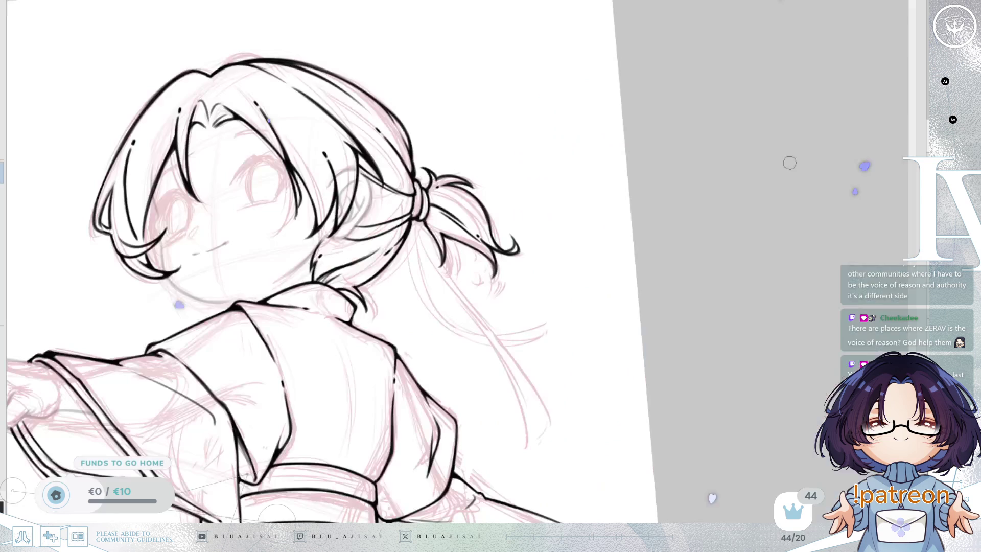
{"action": "key", "text": "h"}
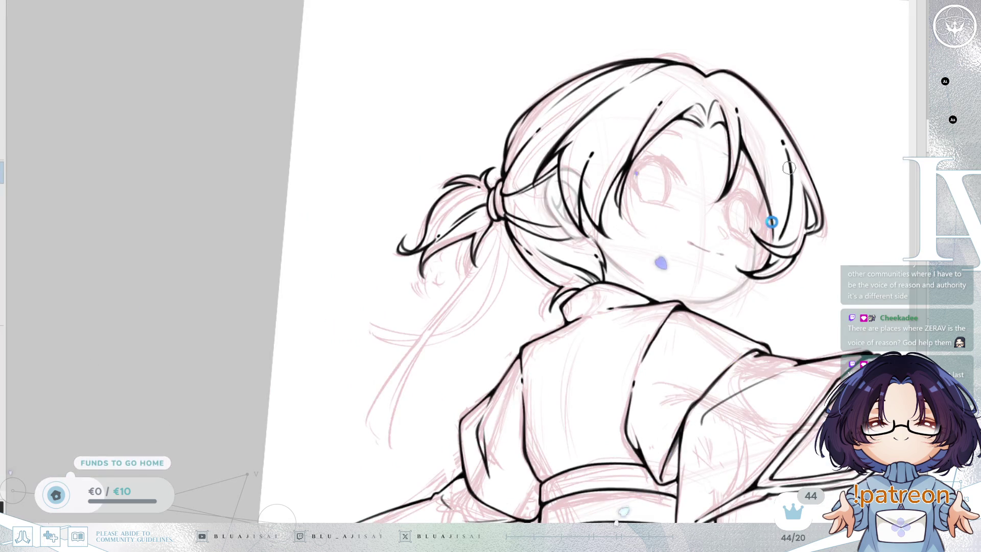
{"action": "key", "text": "ctrl+0"}
{"action": "scroll", "coordinate": [757, 179], "scroll_direction": "down", "scroll_amount": 2}
{"action": "left_click_drag", "start_coordinate": [695, 239], "coordinate": [739, 210]}
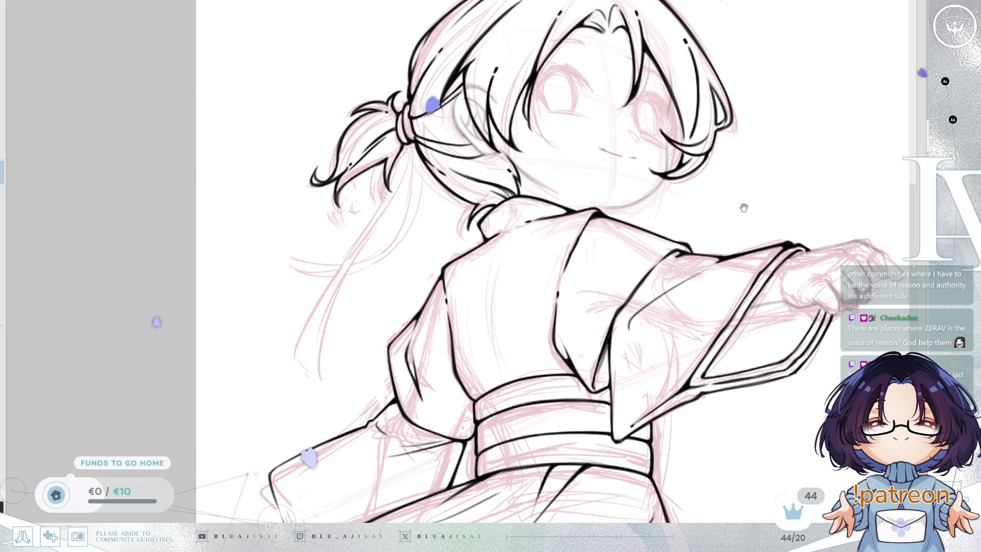
{"action": "left_click_drag", "start_coordinate": [502, 180], "coordinate": [622, 226]}
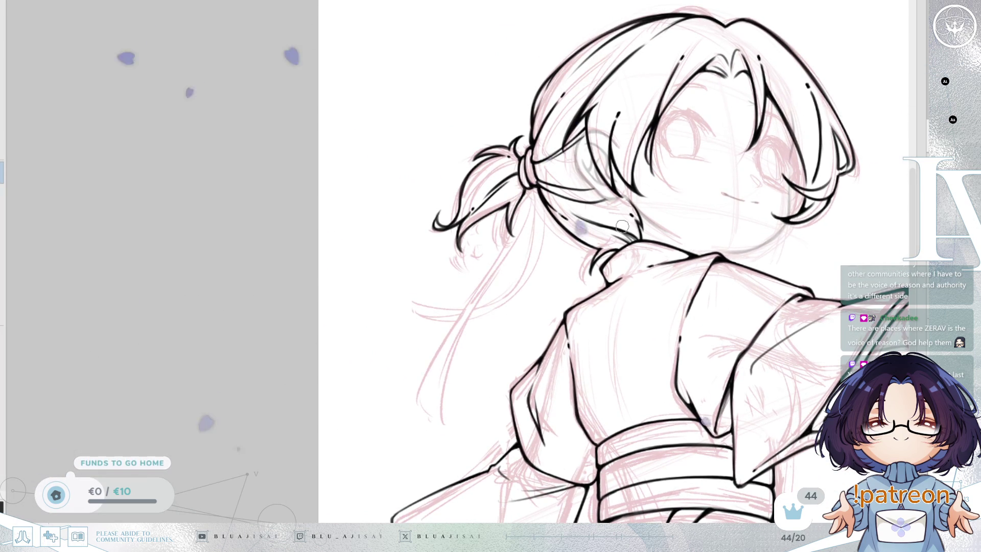
{"action": "scroll", "coordinate": [666, 126], "scroll_direction": "up", "scroll_amount": 5}
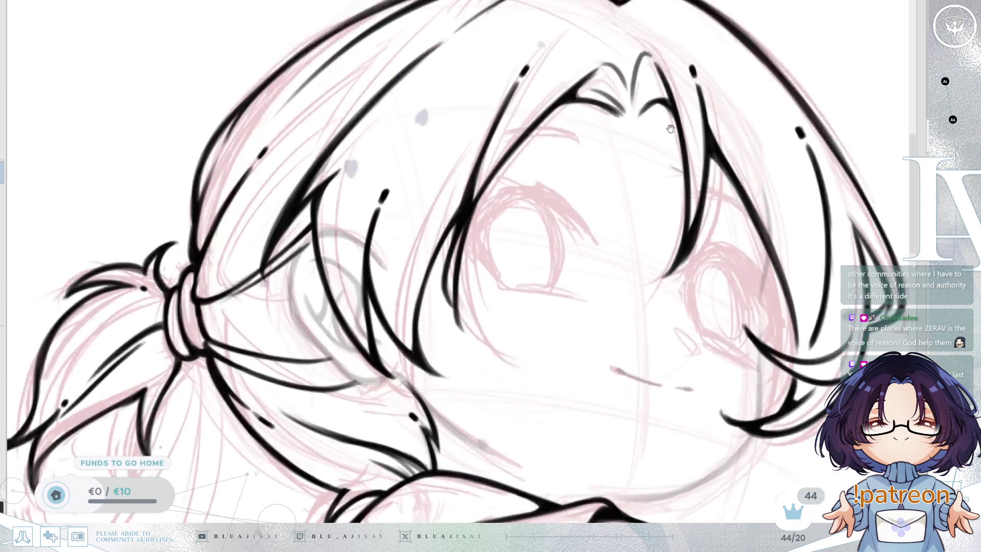
{"action": "scroll", "coordinate": [667, 125], "scroll_direction": "down", "scroll_amount": 2}
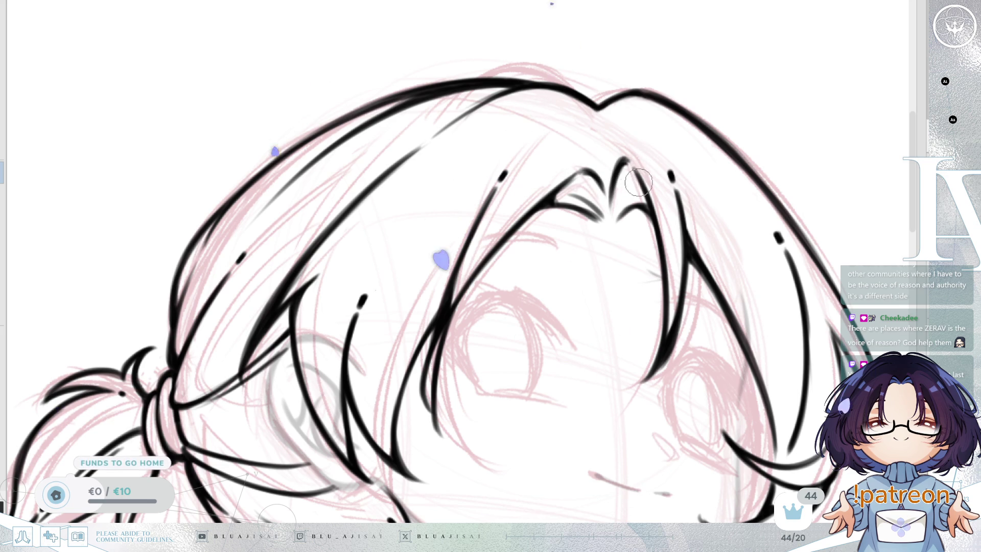
{"action": "left_click_drag", "start_coordinate": [634, 182], "coordinate": [612, 207]}
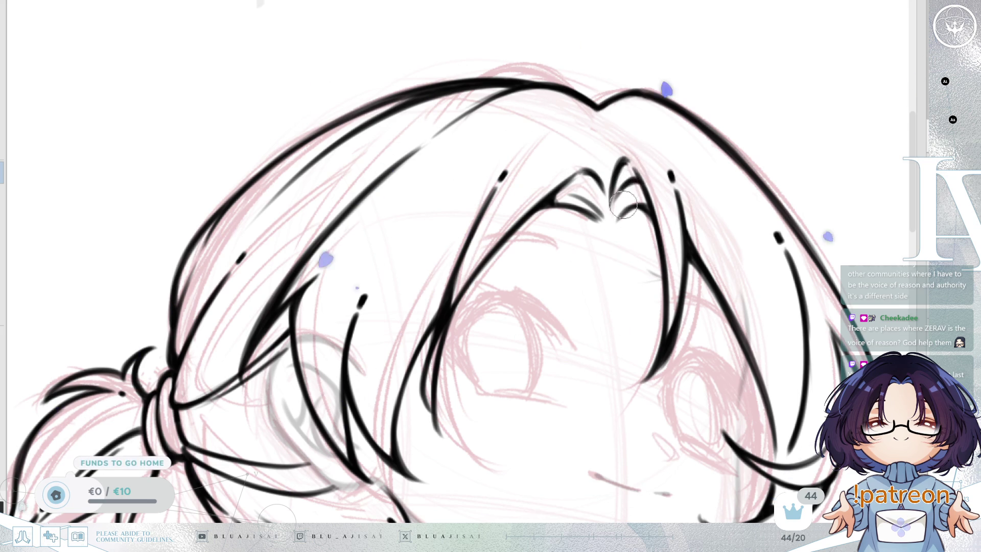
{"action": "scroll", "coordinate": [649, 202], "scroll_direction": "down", "scroll_amount": 5}
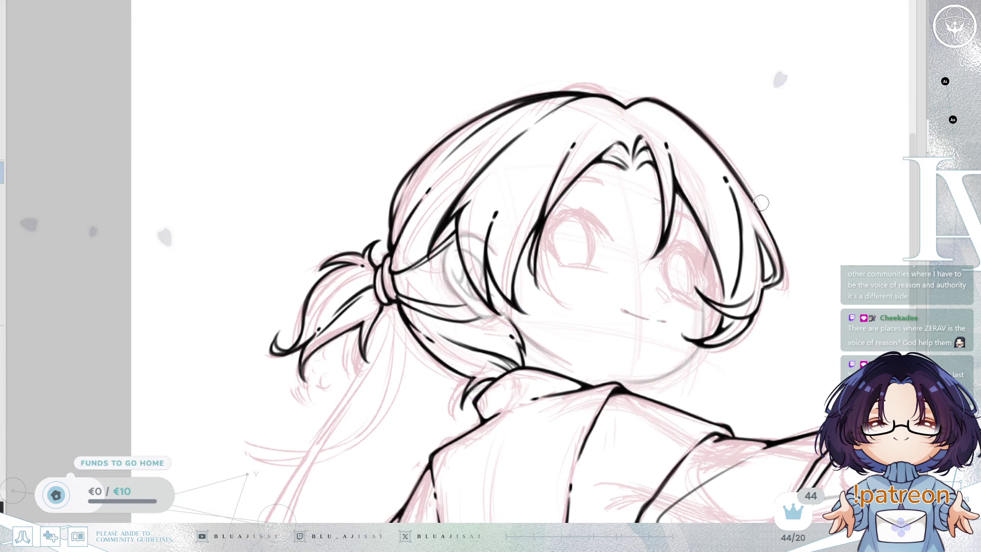
Restore the fist and ear lineart, then ink the neck-to-shoulder line and enlarge the brush.
{"action": "key", "text": "h"}
{"action": "scroll", "coordinate": [569, 247], "scroll_direction": "up", "scroll_amount": 4}
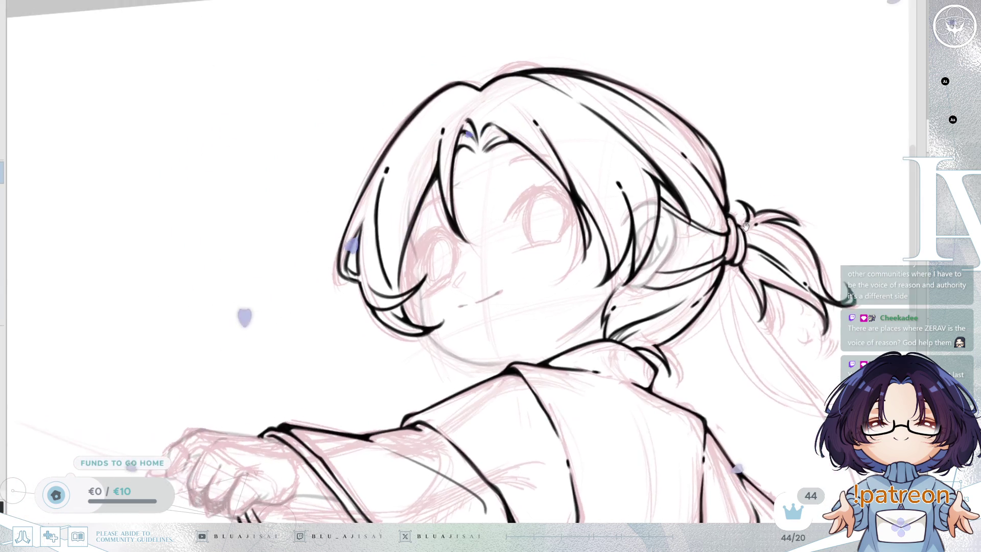
{"action": "left_click_drag", "start_coordinate": [518, 124], "coordinate": [588, 190]}
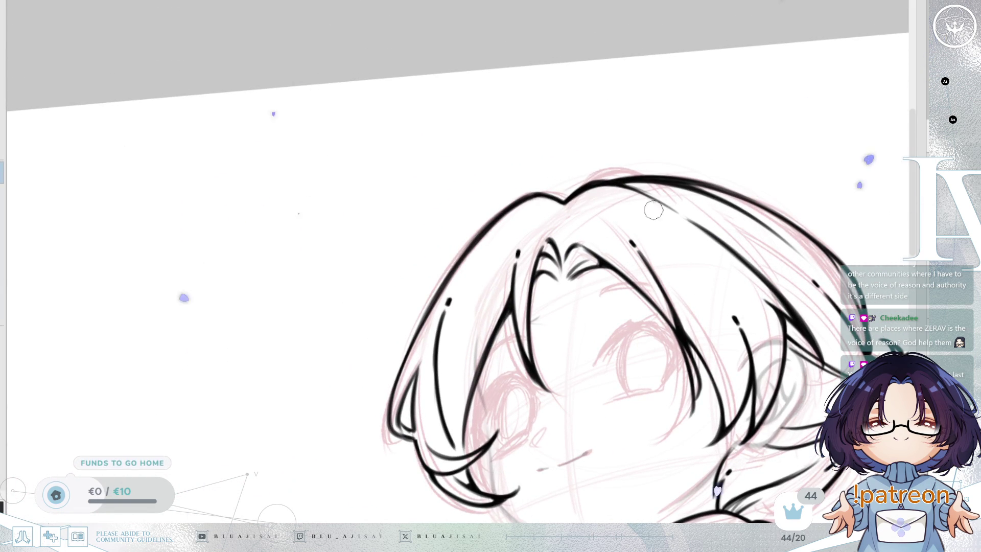
{"action": "scroll", "coordinate": [641, 203], "scroll_direction": "down", "scroll_amount": 5}
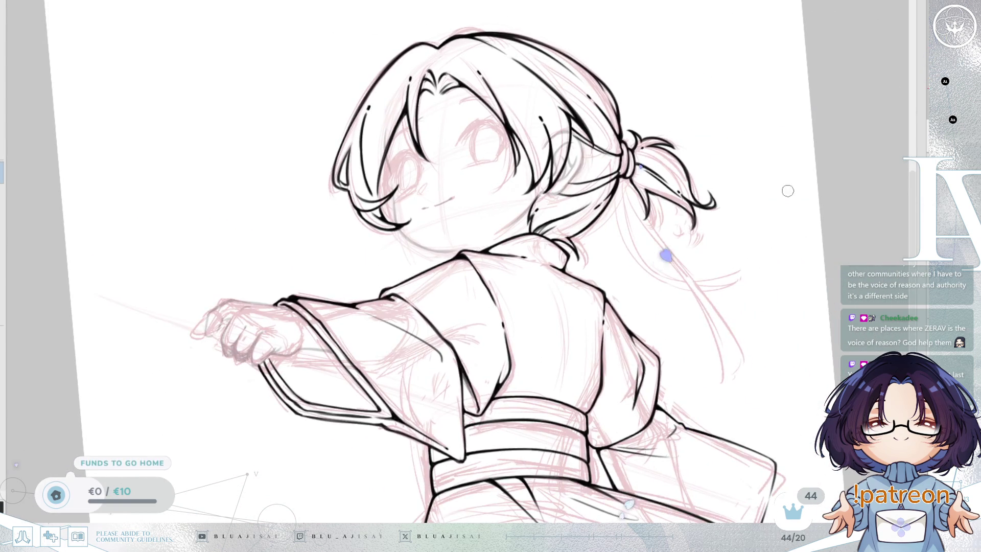
{"action": "mouse_move", "coordinate": [788, 191]}
{"action": "left_mouse_down"}
{"action": "mouse_move", "coordinate": [779, 197]}
{"action": "mouse_move", "coordinate": [793, 243]}
{"action": "mouse_move", "coordinate": [783, 219]}
{"action": "left_mouse_up"}
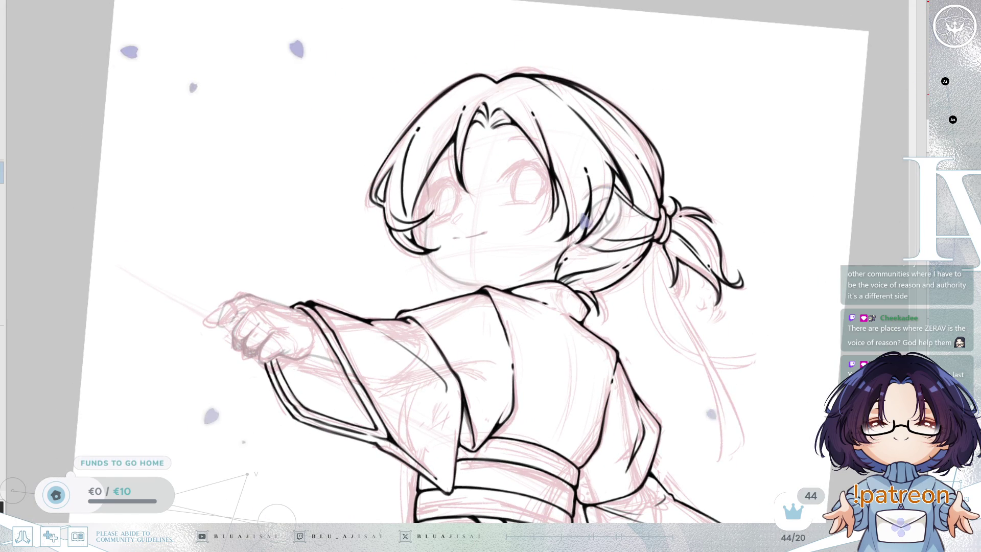
{"action": "key", "text": "ctrl+y"}
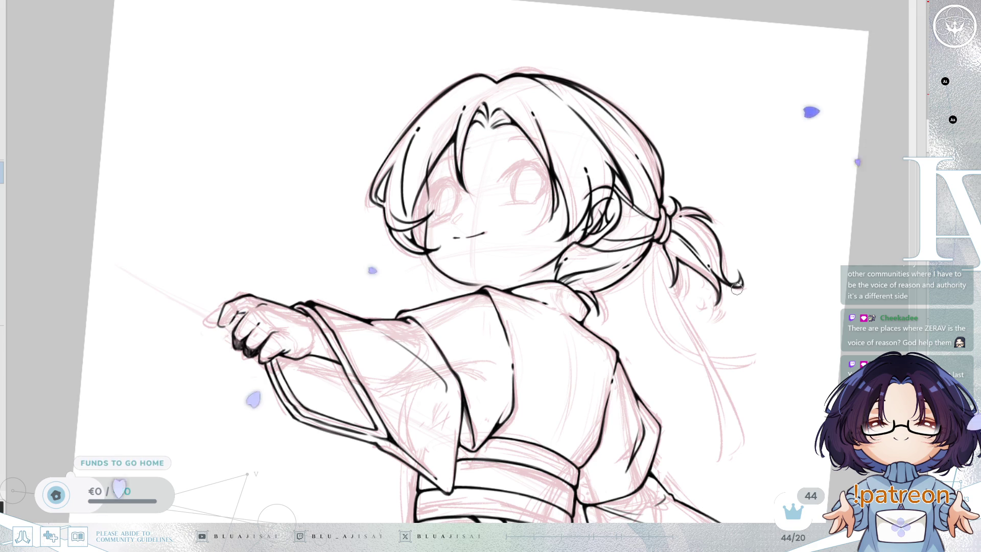
{"action": "key", "text": "h"}
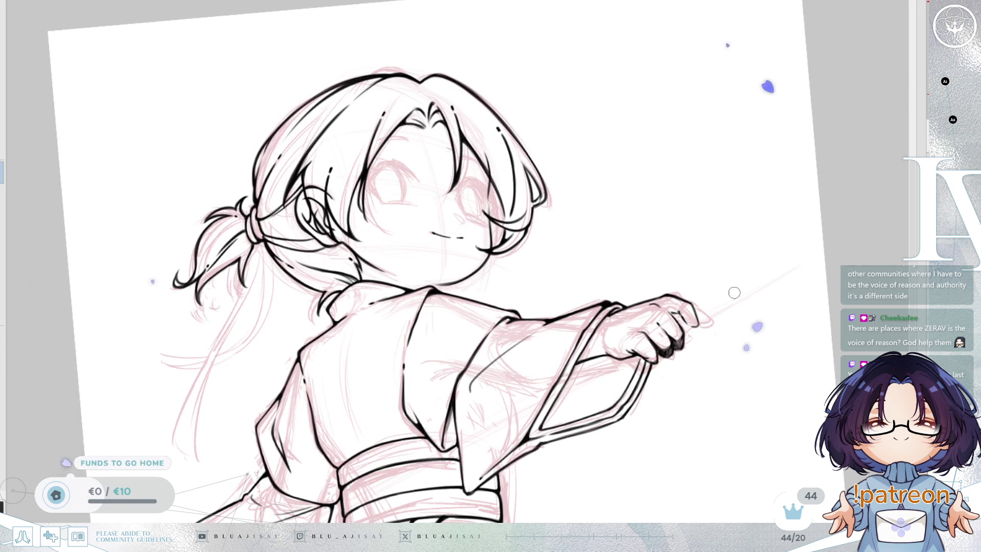
{"action": "scroll", "coordinate": [662, 161], "scroll_direction": "up", "scroll_amount": 4}
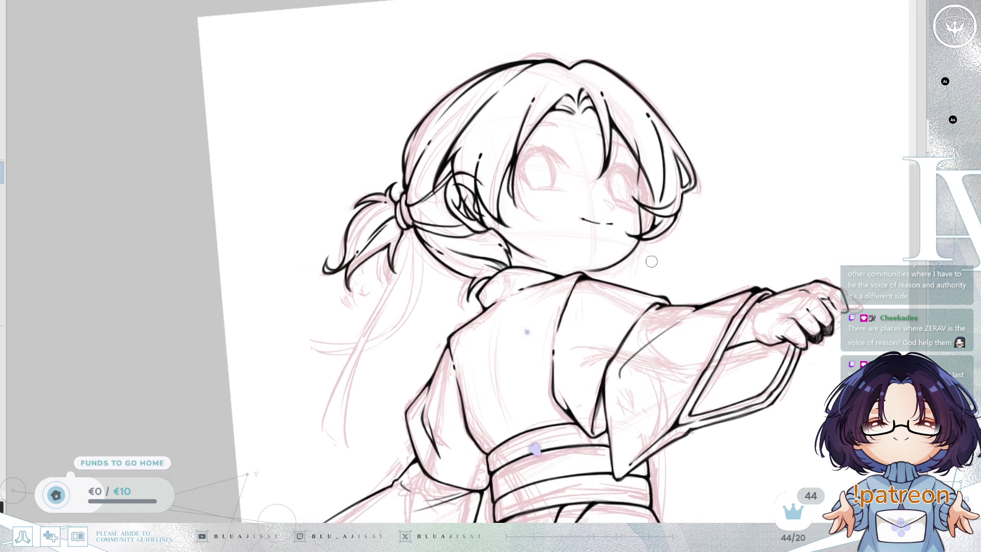
{"action": "scroll", "coordinate": [646, 249], "scroll_direction": "up", "scroll_amount": 4}
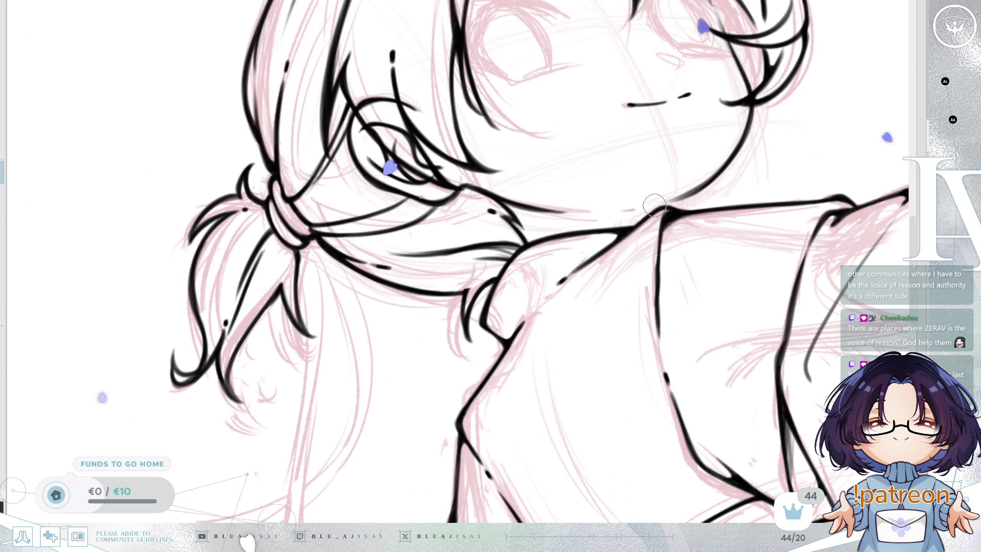
{"action": "left_click_drag", "start_coordinate": [623, 210], "coordinate": [665, 198]}
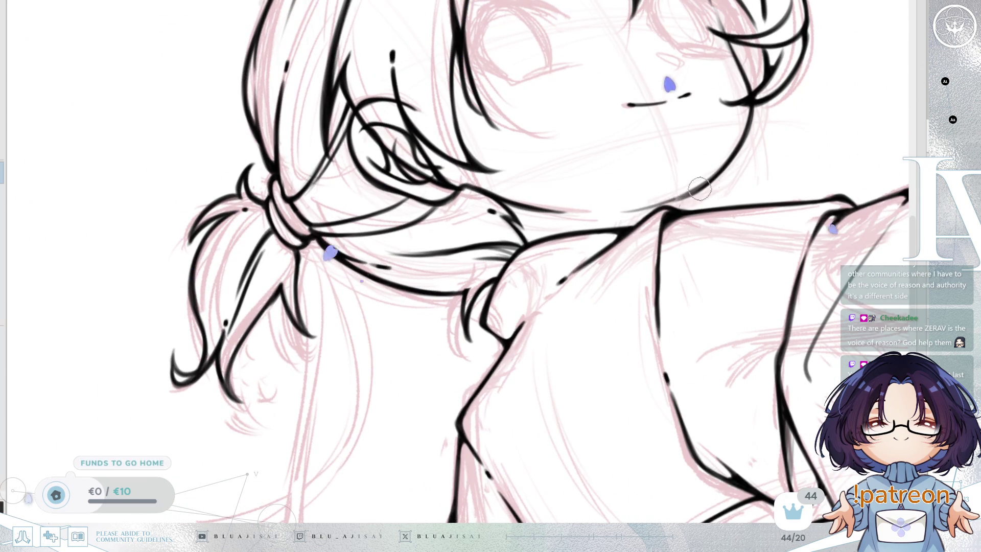
{"action": "key", "text": "bracketright"}
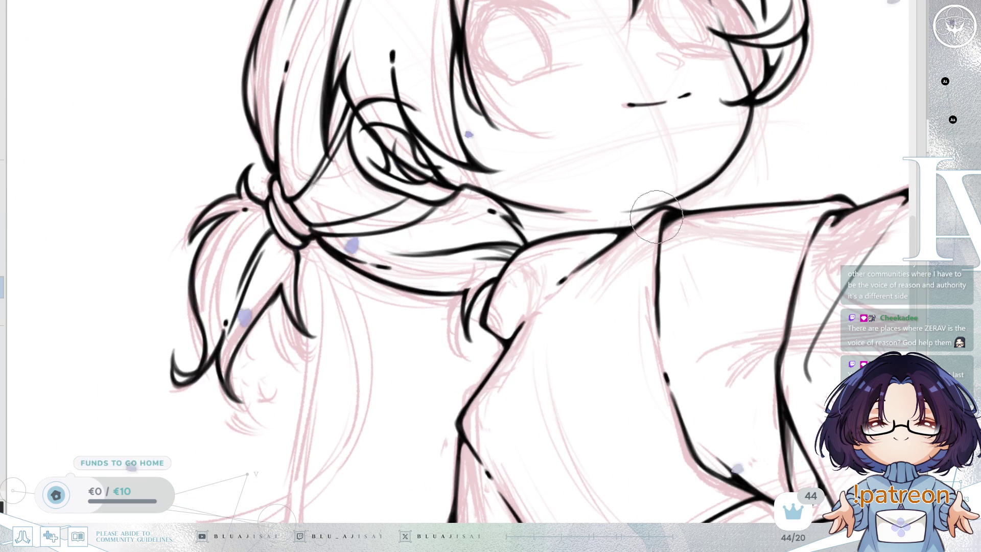
{"action": "left_click_drag", "start_coordinate": [780, 100], "coordinate": [719, 245]}
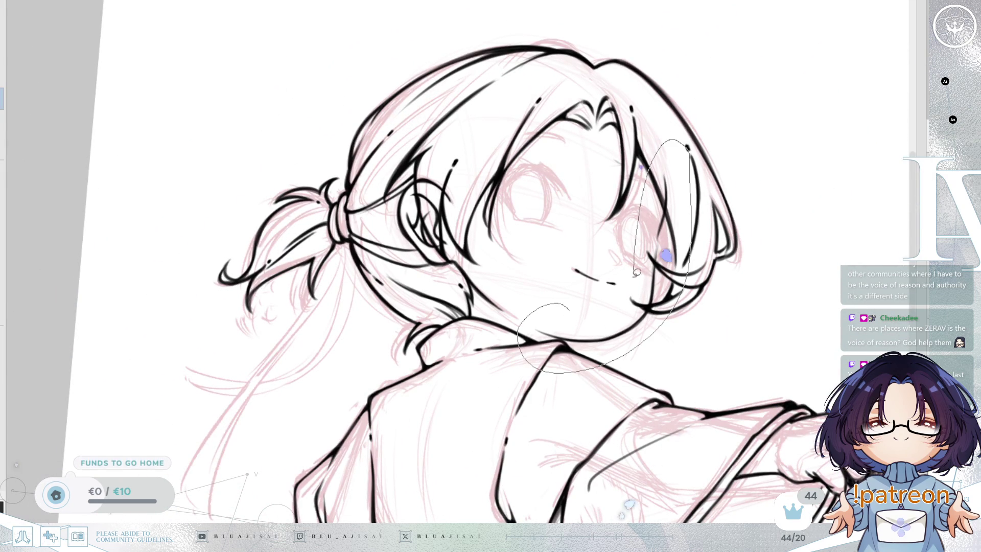
Skew the top of the lassoed face and jaw lineart rightward and confirm.
{"action": "left_click_drag", "start_coordinate": [638, 260], "coordinate": [568, 324]}
{"action": "key", "text": "ctrl+t"}
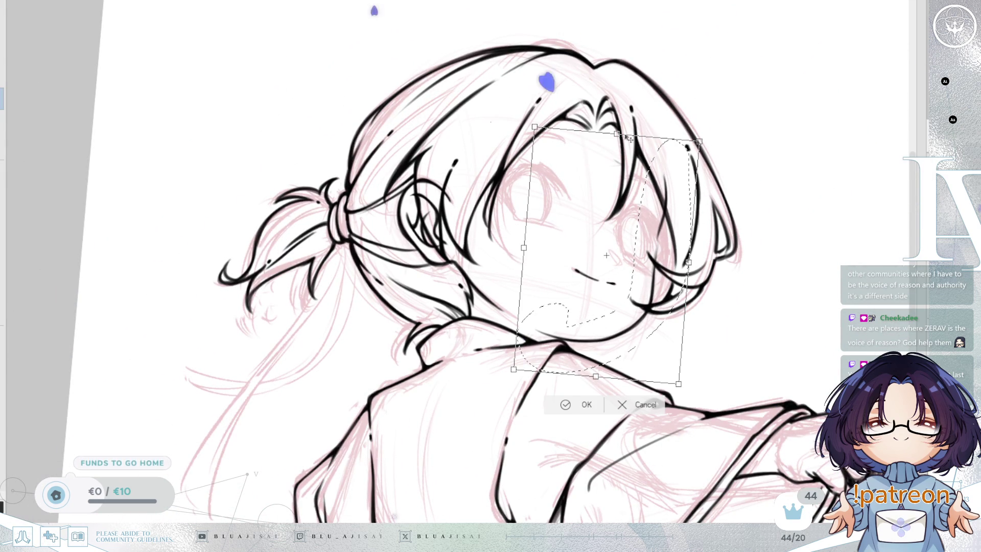
{"action": "left_click_drag", "start_coordinate": [618, 134], "coordinate": [631, 137]}
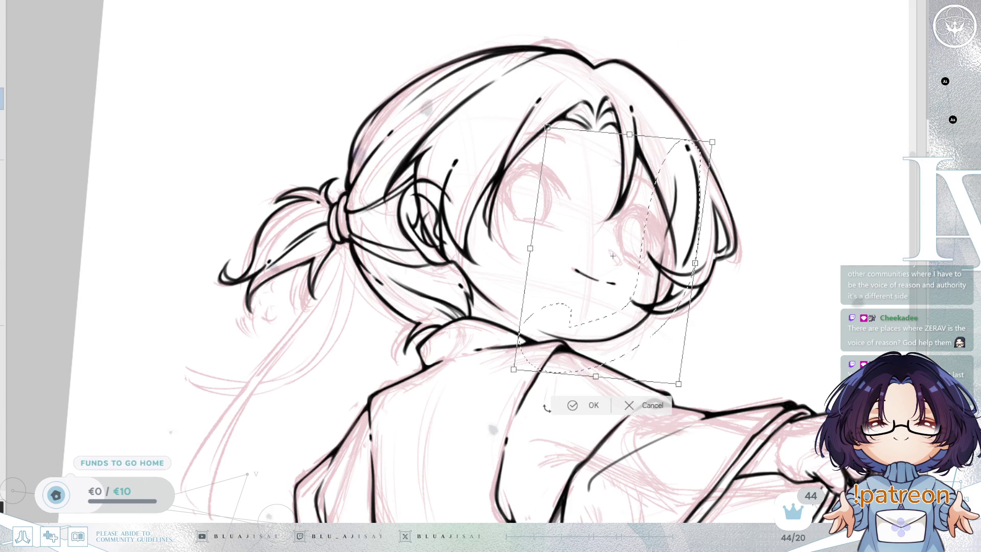
{"action": "key", "text": "Return"}
Transform and apply the head lineart, then undo to hide the hair lines.
{"action": "scroll", "coordinate": [638, 219], "scroll_direction": "up", "scroll_amount": 3}
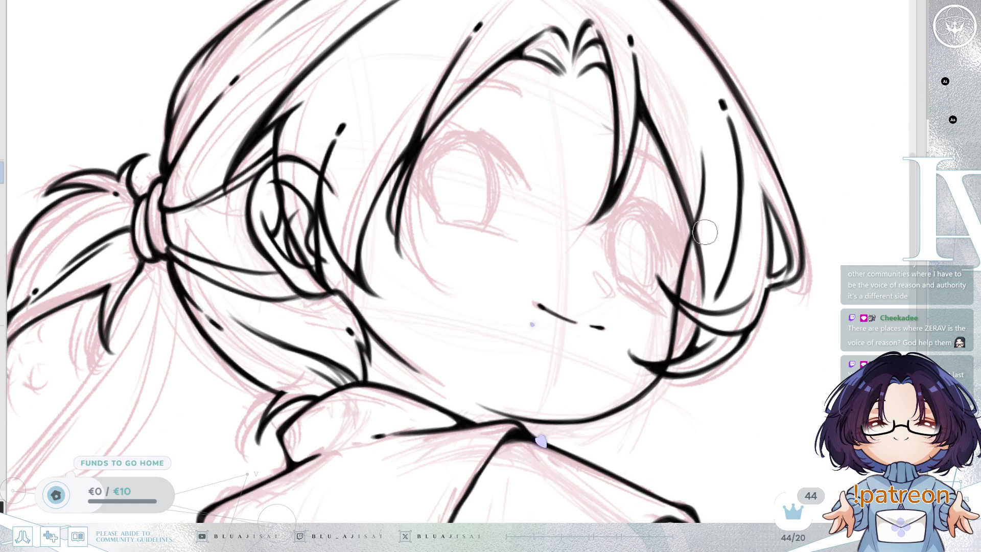
{"action": "scroll", "coordinate": [769, 251], "scroll_direction": "down", "scroll_amount": 5}
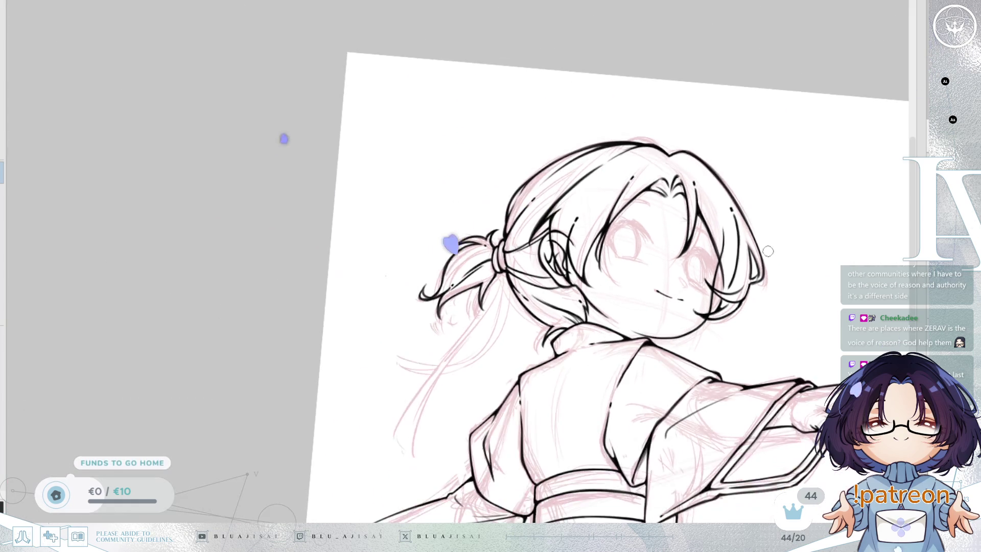
{"action": "left_click_drag", "start_coordinate": [736, 284], "coordinate": [695, 327]}
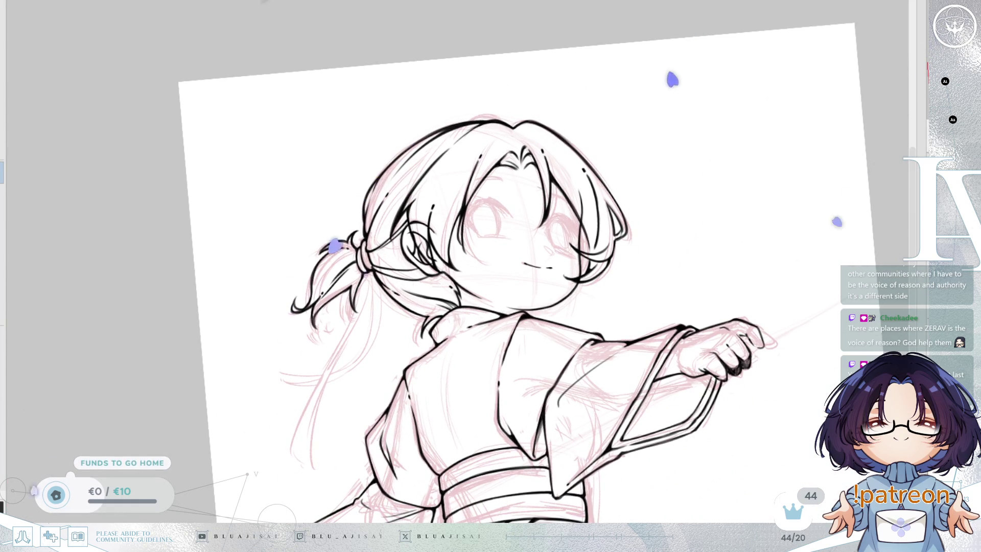
{"action": "key", "text": "Home"}
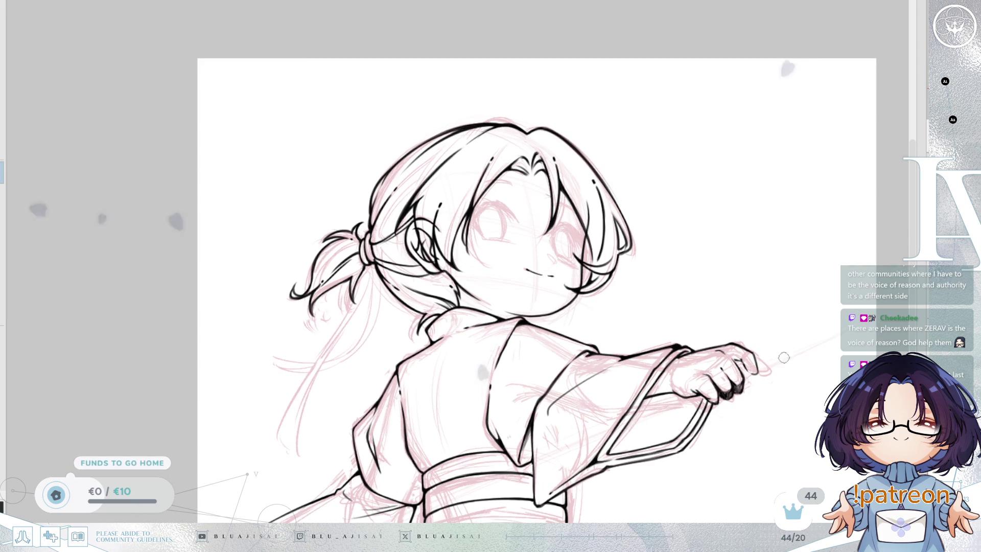
{"action": "key", "text": "ctrl+t"}
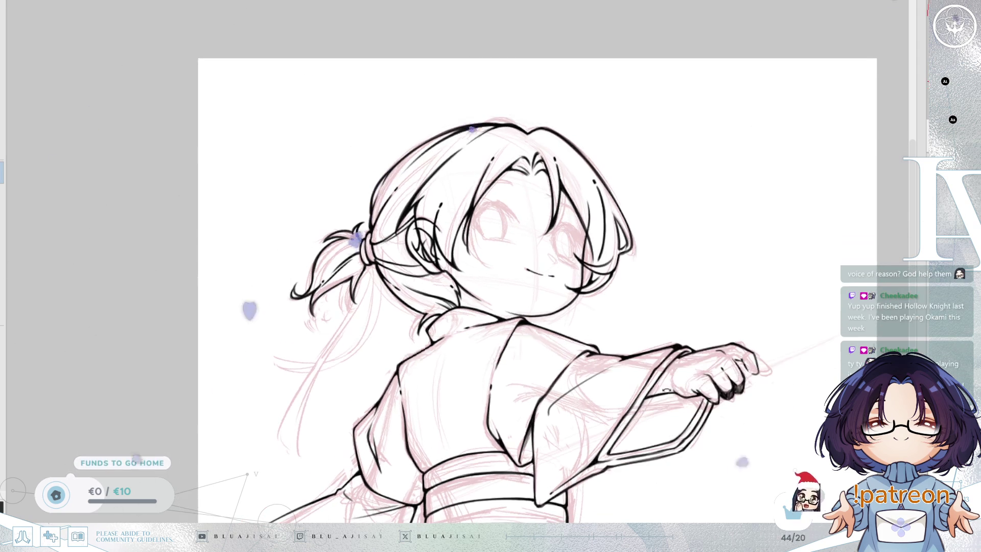
{"action": "key", "text": "h"}
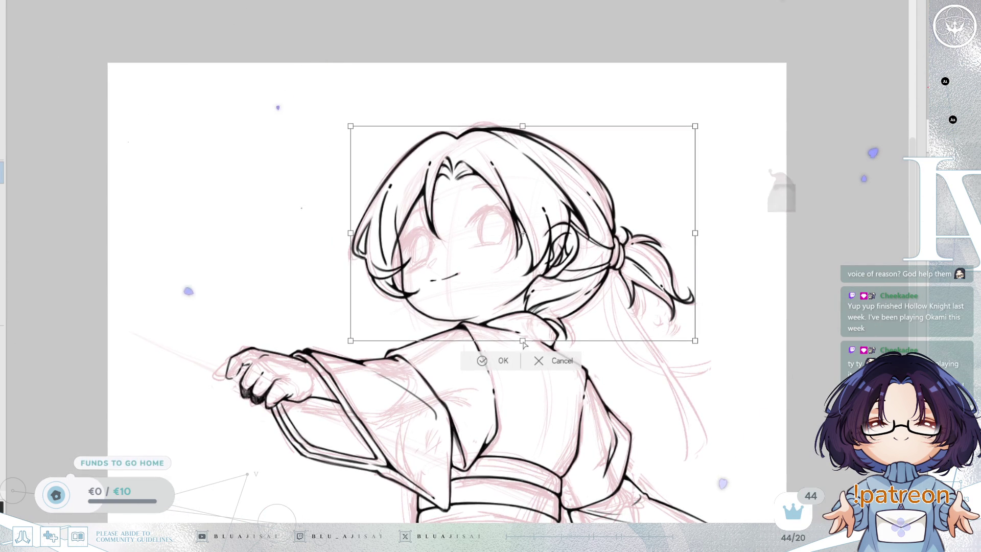
{"action": "left_click", "coordinate": [517, 364]}
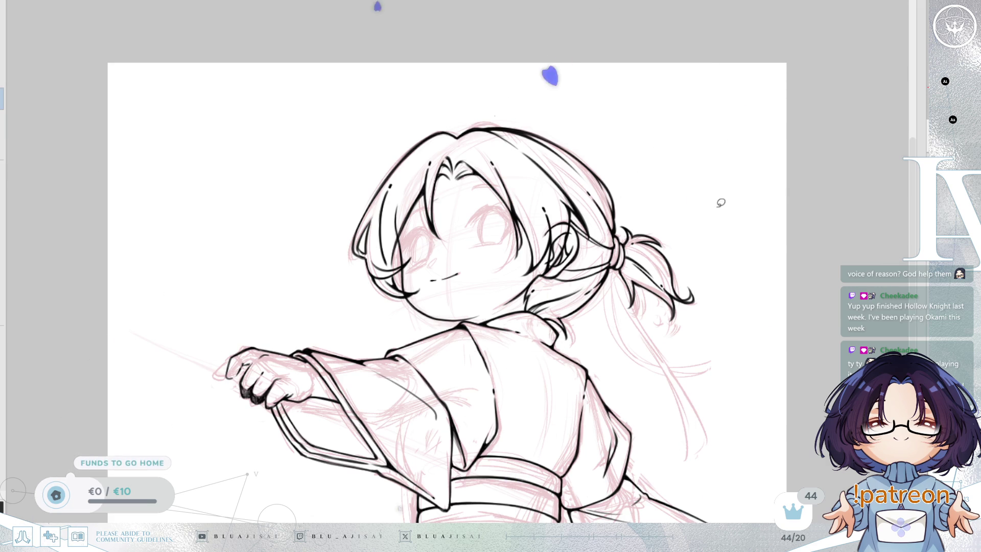
{"action": "key", "text": "ctrl+z"}
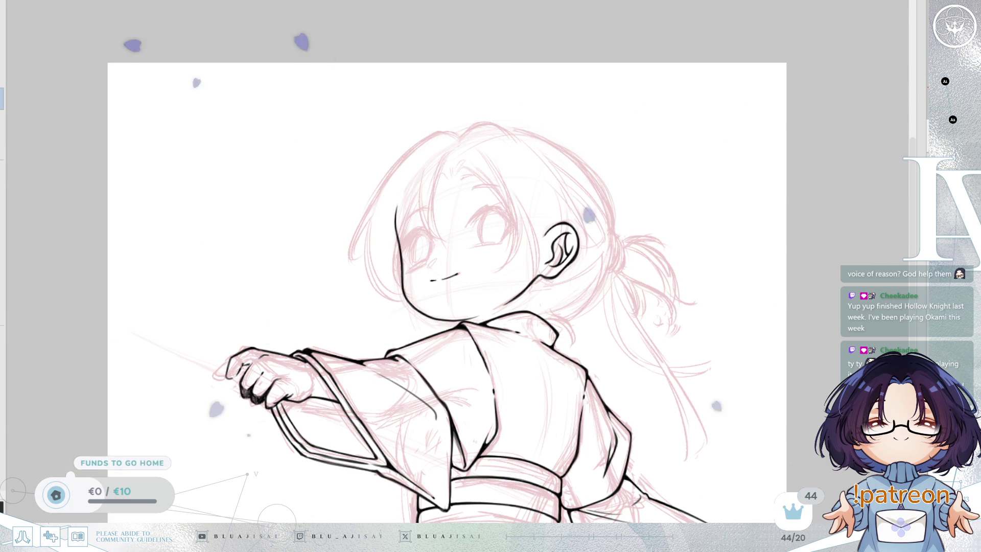
Lasso the face and chin and skew the bottom of the outline leftward.
{"action": "left_click_drag", "start_coordinate": [766, 293], "coordinate": [760, 226]}
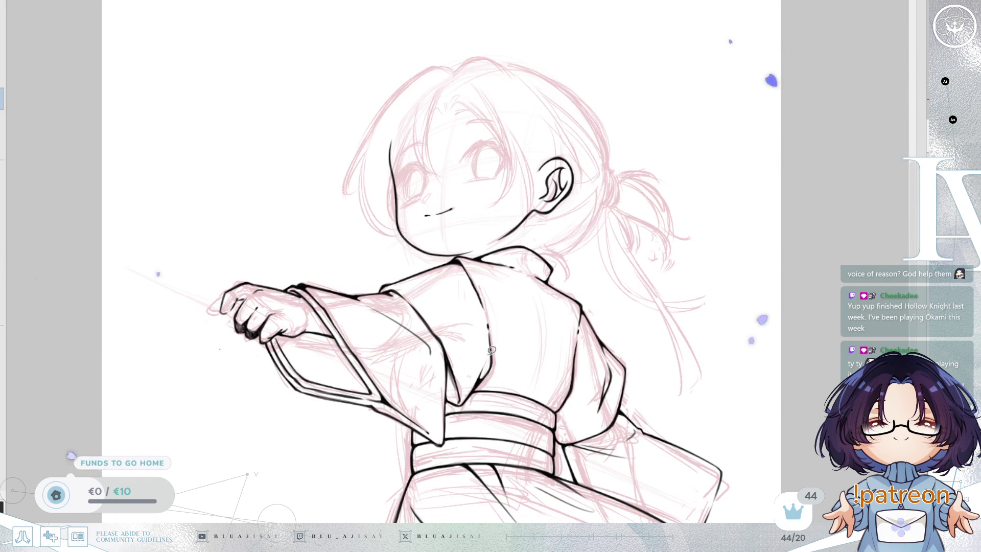
{"action": "left_click_drag", "start_coordinate": [533, 236], "coordinate": [549, 245]}
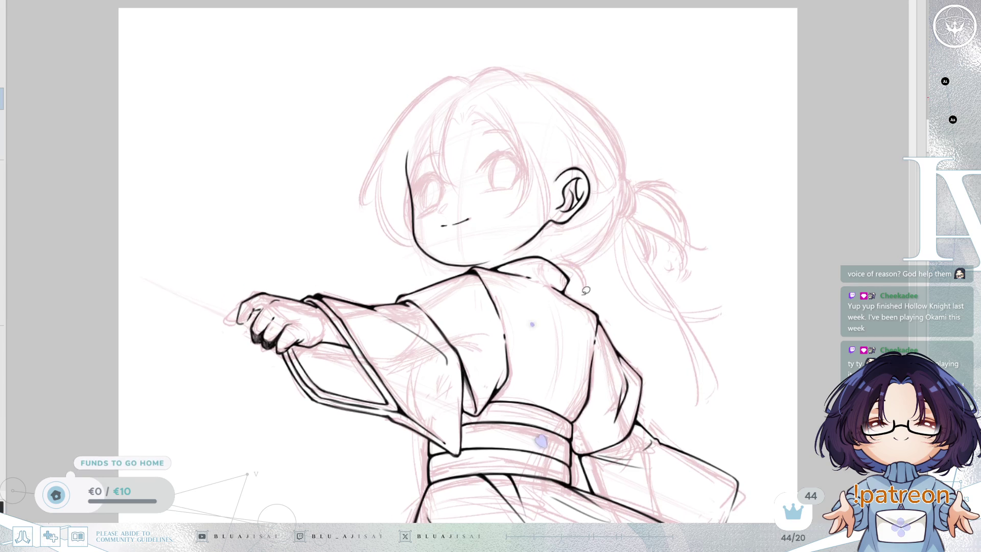
{"action": "scroll", "coordinate": [577, 293], "scroll_direction": "up", "scroll_amount": 2}
{"action": "left_click_drag", "start_coordinate": [577, 293], "coordinate": [705, 276]}
{"action": "mouse_move", "coordinate": [581, 241]}
{"action": "left_mouse_down"}
{"action": "mouse_move", "coordinate": [546, 334]}
{"action": "mouse_move", "coordinate": [462, 300]}
{"action": "mouse_move", "coordinate": [427, 153]}
{"action": "mouse_move", "coordinate": [485, 230]}
{"action": "left_mouse_up"}
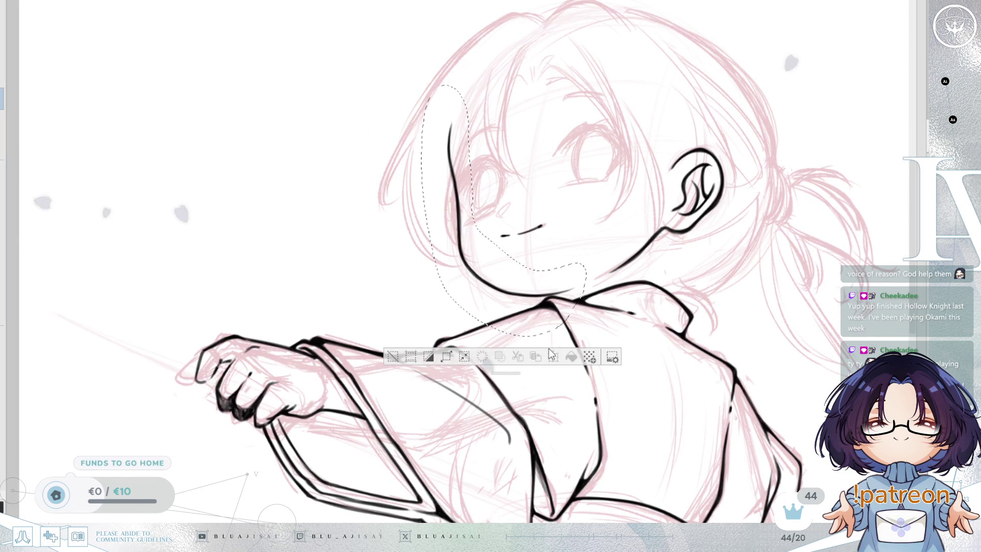
{"action": "key", "text": "ctrl+t"}
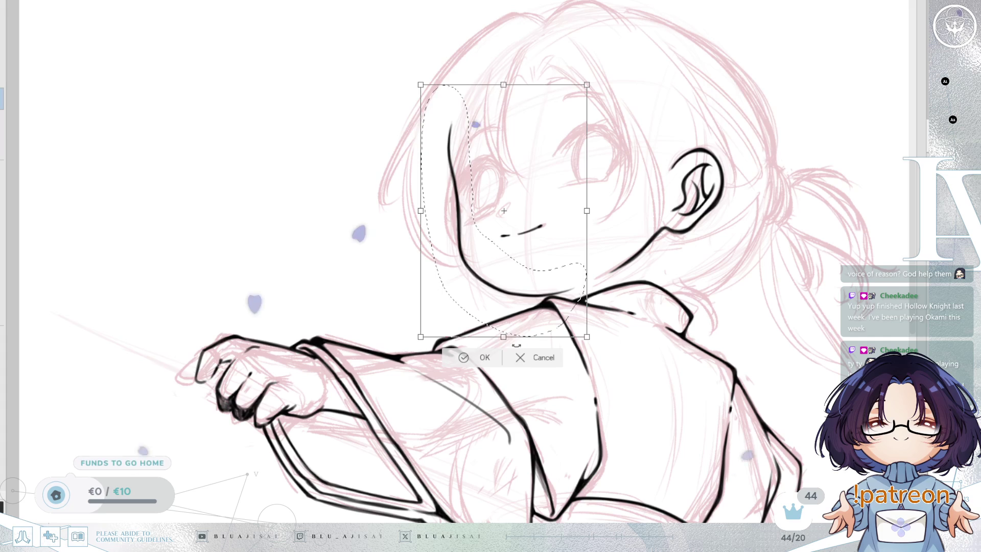
{"action": "left_click_drag", "start_coordinate": [503, 336], "coordinate": [503, 341]}
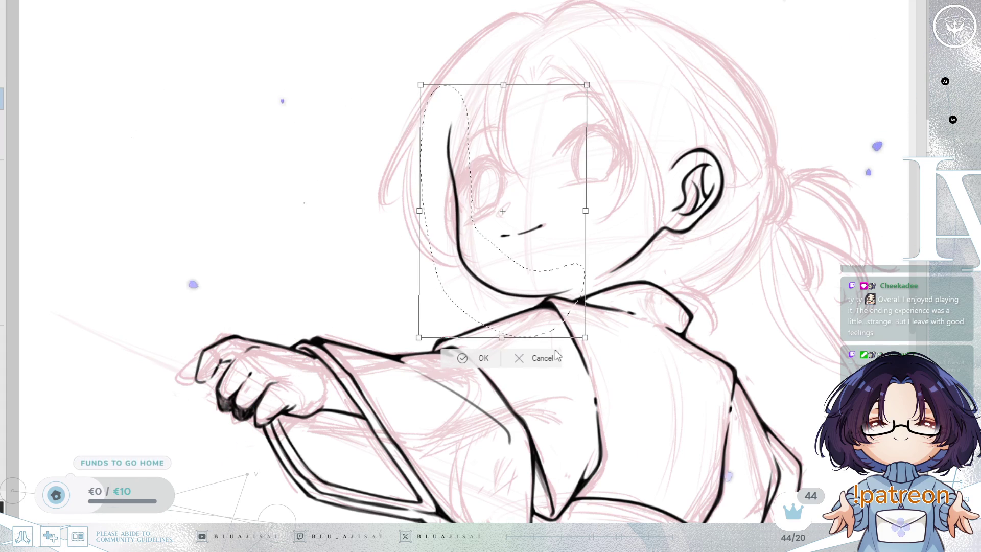
{"action": "left_click", "coordinate": [483, 363]}
{"action": "mouse_move", "coordinate": [405, 368]}
{"action": "left_mouse_down"}
{"action": "mouse_move", "coordinate": [567, 296]}
{"action": "mouse_move", "coordinate": [557, 262]}
{"action": "left_mouse_up"}
{"action": "key", "text": "bracketright"}
{"action": "key", "text": "bracketleft"}
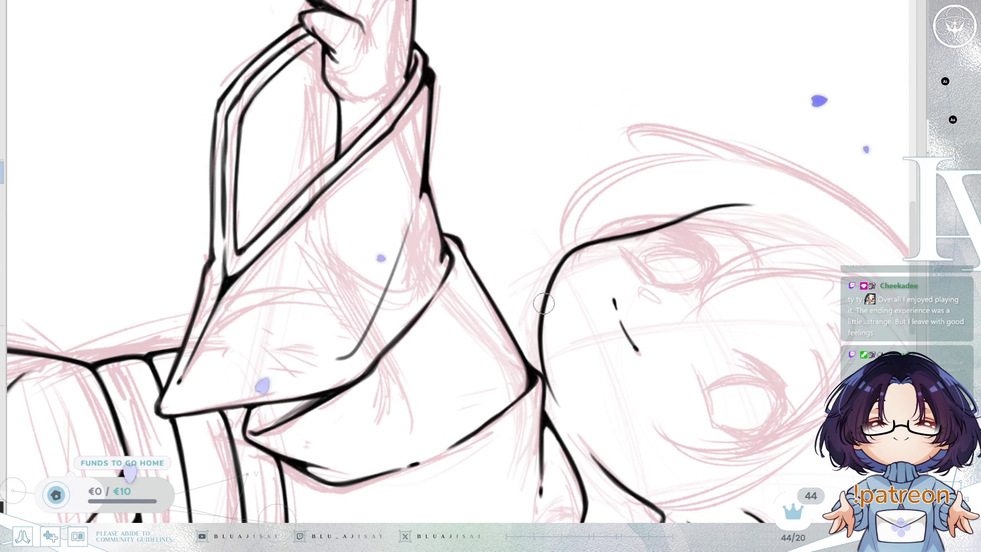
Rotate, zoom and mirror the view onto the face and arm to check the lineart.
{"action": "left_click_drag", "start_coordinate": [542, 311], "coordinate": [583, 358]}
{"action": "mouse_move", "coordinate": [628, 257]}
{"action": "left_mouse_down"}
{"action": "mouse_move", "coordinate": [629, 269]}
{"action": "mouse_move", "coordinate": [753, 211]}
{"action": "mouse_move", "coordinate": [685, 215]}
{"action": "mouse_move", "coordinate": [619, 327]}
{"action": "mouse_move", "coordinate": [583, 241]}
{"action": "left_mouse_up"}
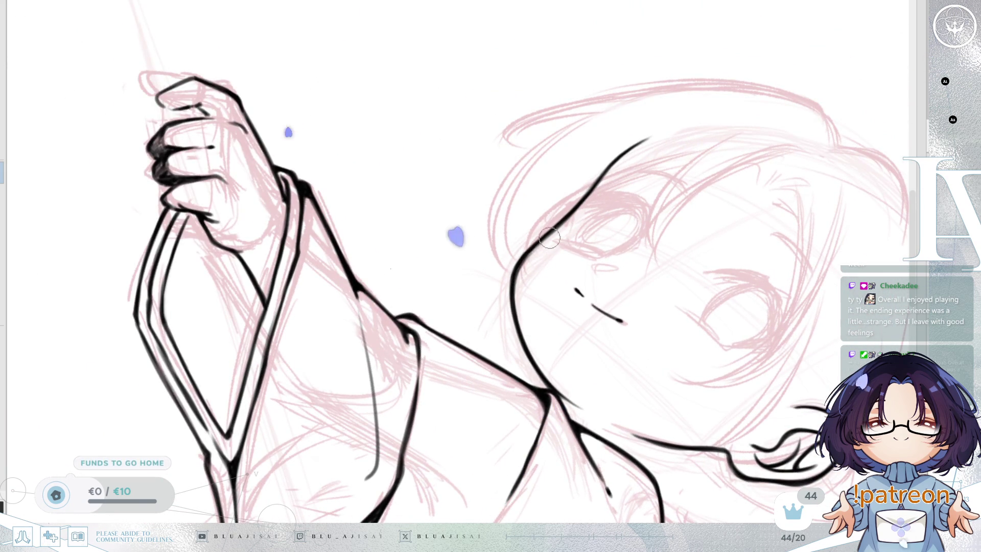
{"action": "mouse_move", "coordinate": [604, 310]}
{"action": "left_mouse_down"}
{"action": "mouse_move", "coordinate": [753, 159]}
{"action": "mouse_move", "coordinate": [692, 263]}
{"action": "left_mouse_up"}
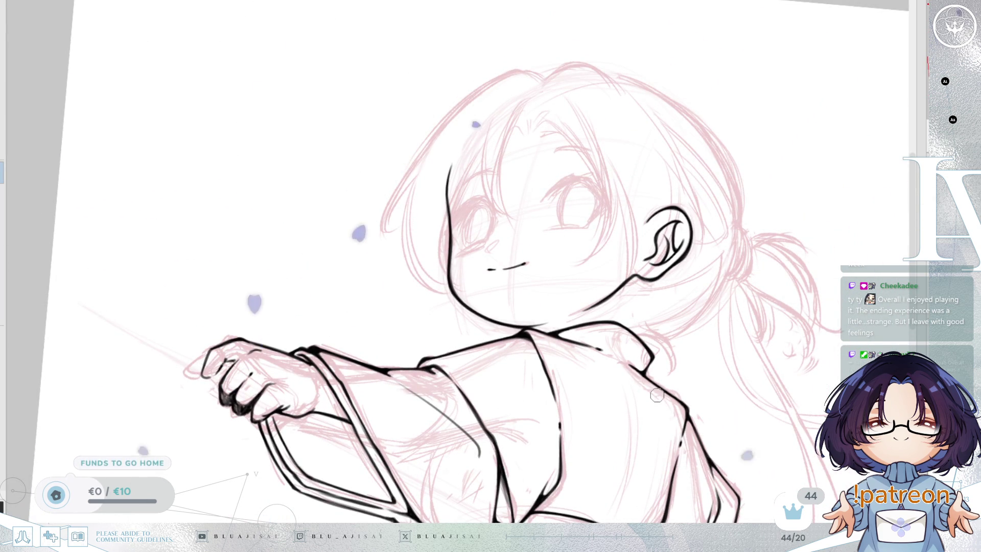
{"action": "scroll", "coordinate": [648, 336], "scroll_direction": "up", "scroll_amount": 2}
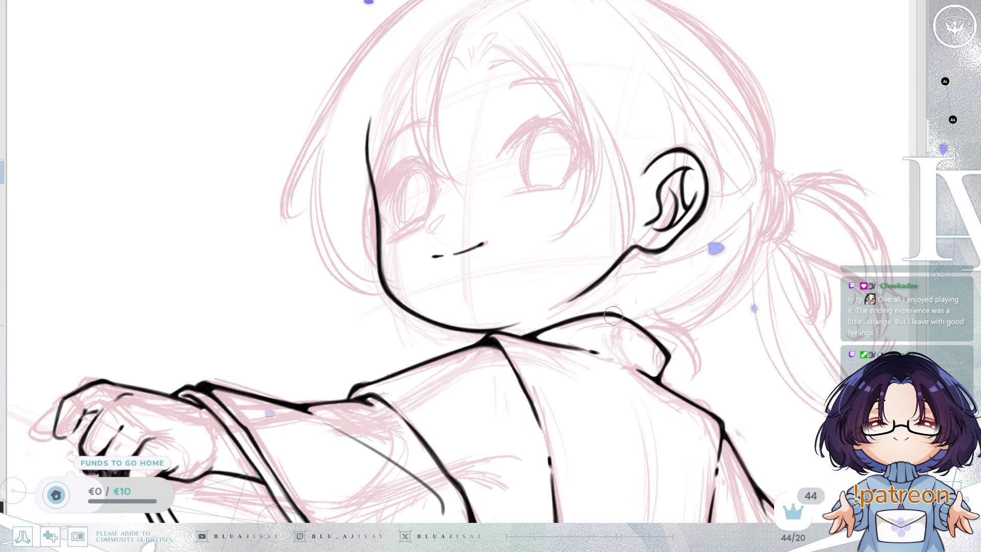
{"action": "key", "text": "h"}
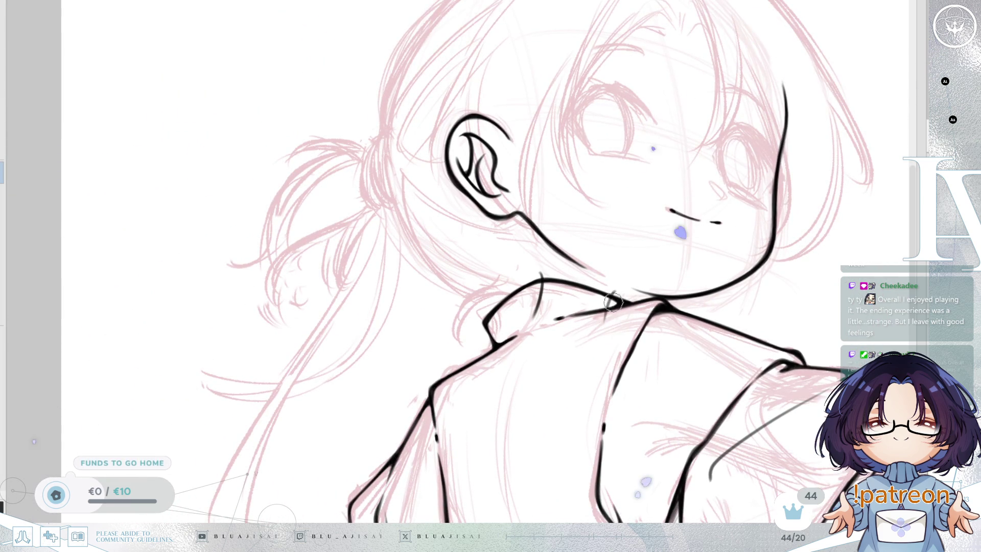
{"action": "left_click_drag", "start_coordinate": [605, 334], "coordinate": [604, 223]}
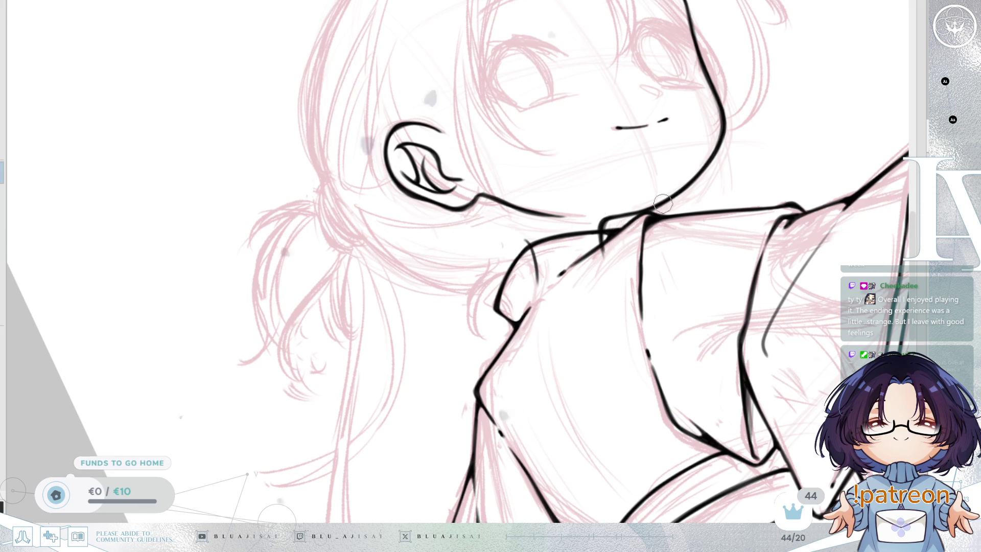
{"action": "scroll", "coordinate": [612, 219], "scroll_direction": "down", "scroll_amount": 5}
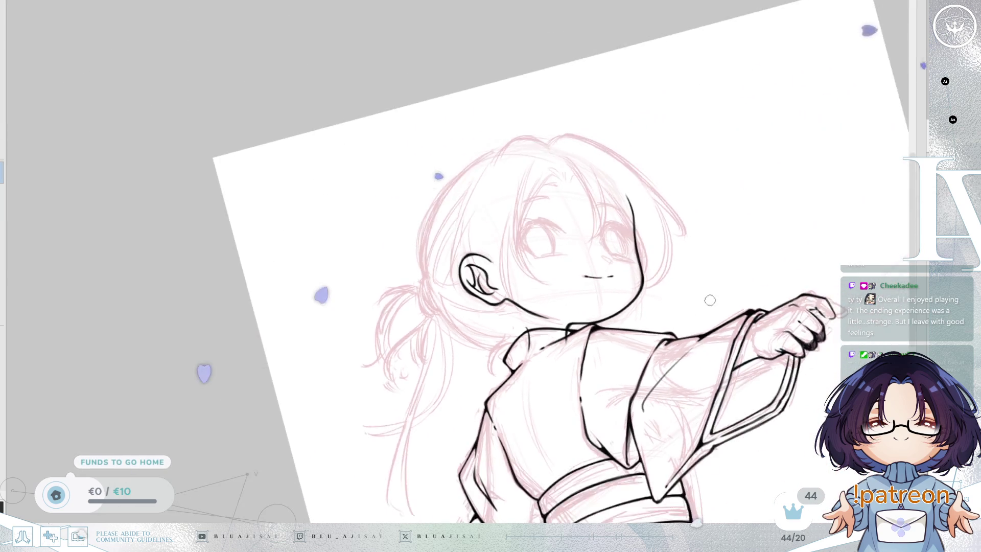
{"action": "key", "text": "h"}
{"action": "key", "text": "Delete"}
Pan over the whole figure and face, then begin transforming the lineart.
{"action": "left_click_drag", "start_coordinate": [652, 309], "coordinate": [765, 287]}
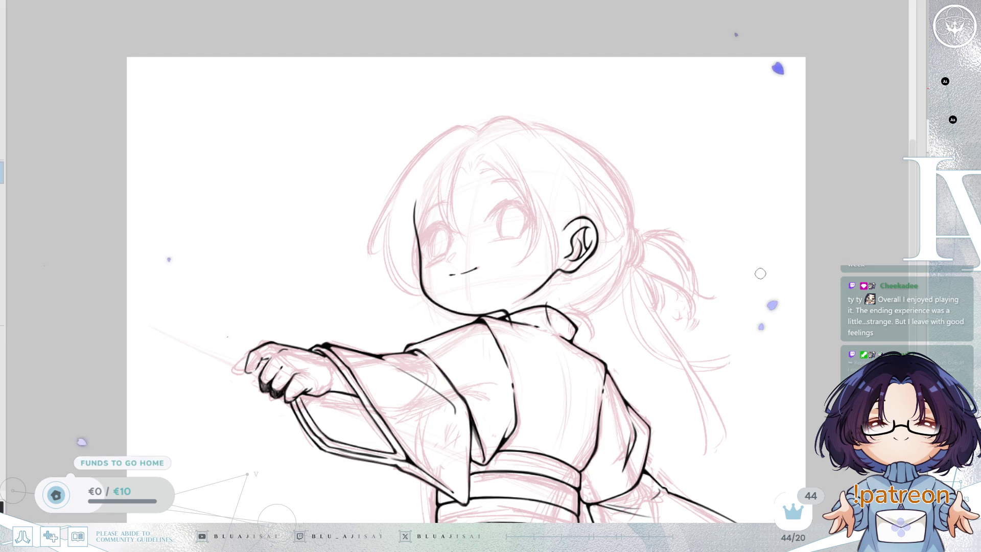
{"action": "scroll", "coordinate": [573, 303], "scroll_direction": "up", "scroll_amount": 5}
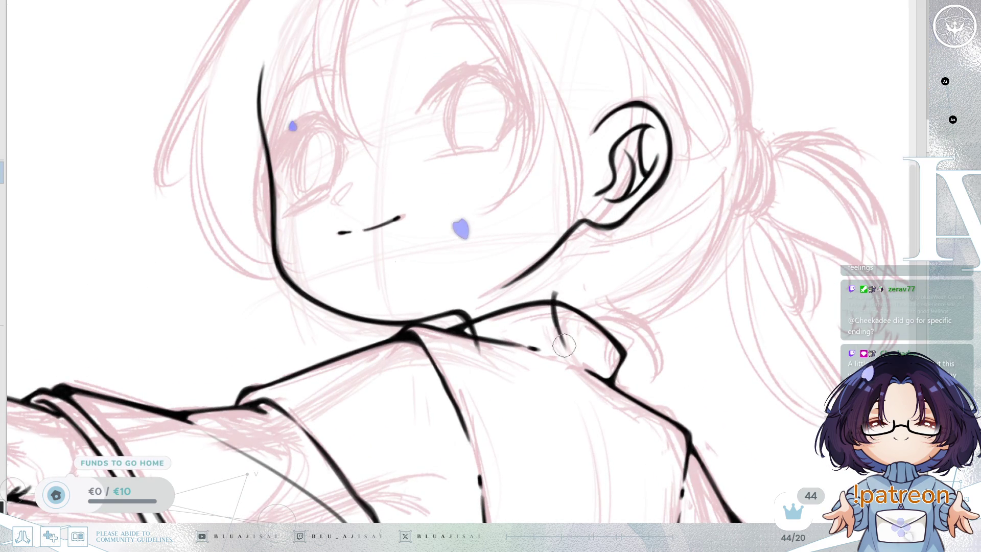
{"action": "scroll", "coordinate": [552, 304], "scroll_direction": "down", "scroll_amount": 3}
{"action": "left_click_drag", "start_coordinate": [667, 391], "coordinate": [683, 292]}
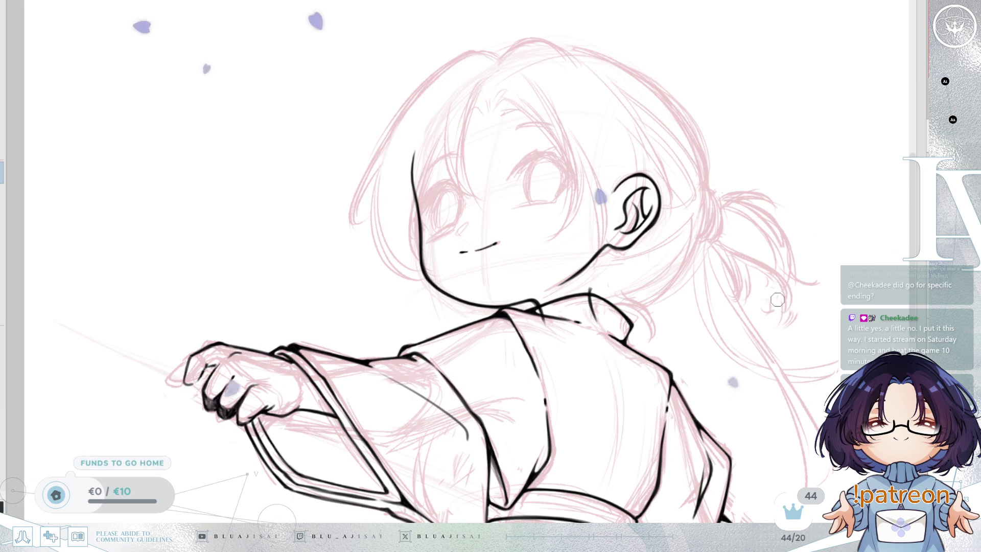
{"action": "key", "text": "ctrl+t"}
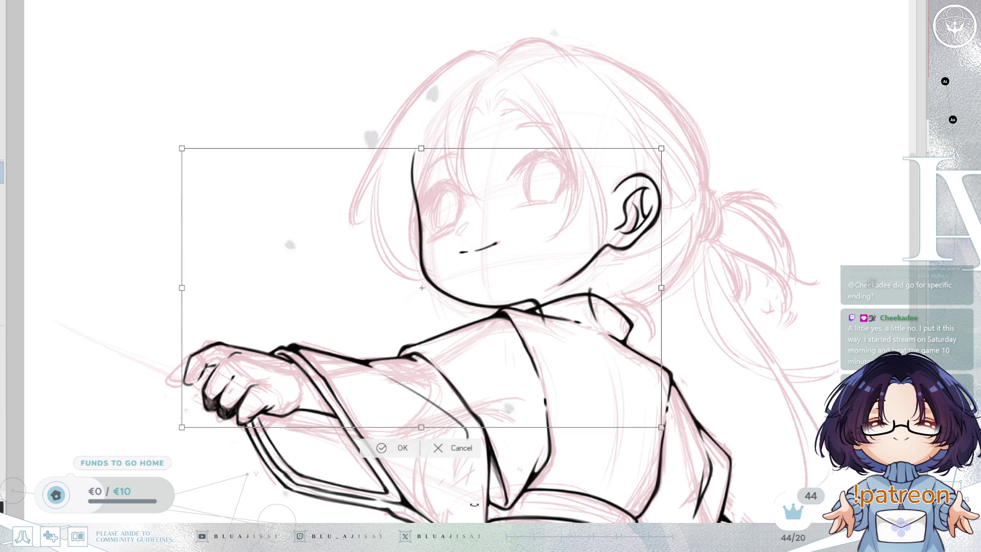
Cancel the pending transform, then undo and redo the last hair ink strokes.
{"action": "key", "text": "Escape"}
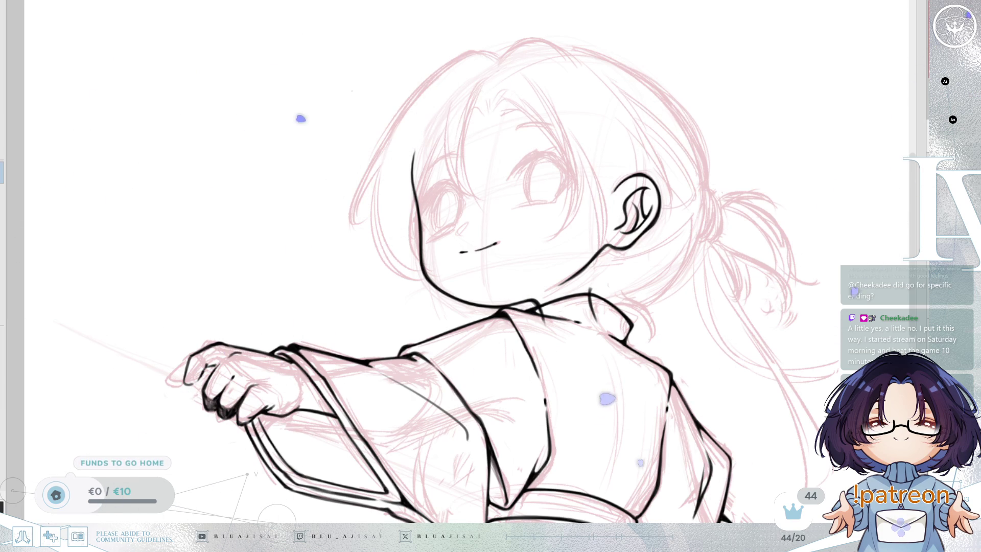
{"action": "key", "text": "ctrl+z"}
{"action": "key", "text": "ctrl+y"}
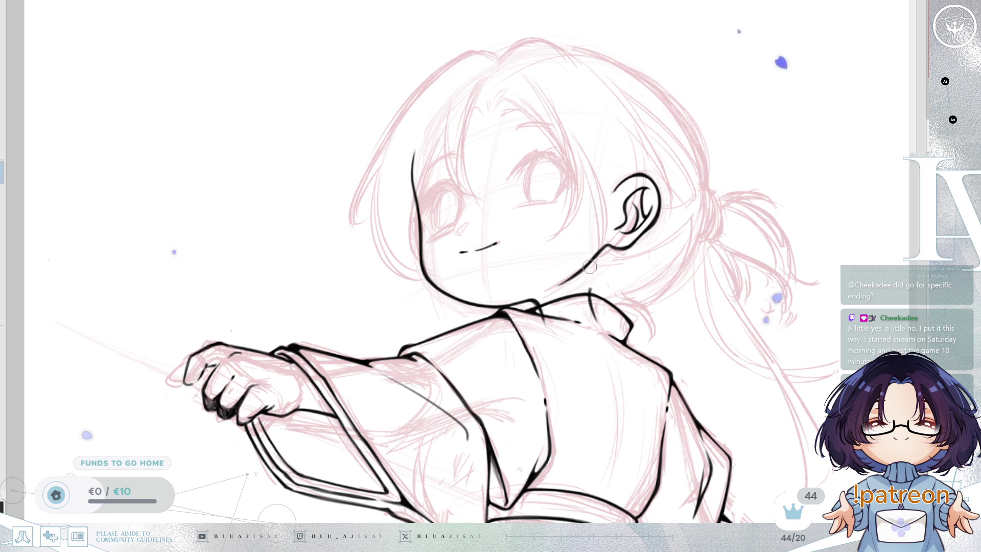
{"action": "left_click_drag", "start_coordinate": [759, 284], "coordinate": [756, 290]}
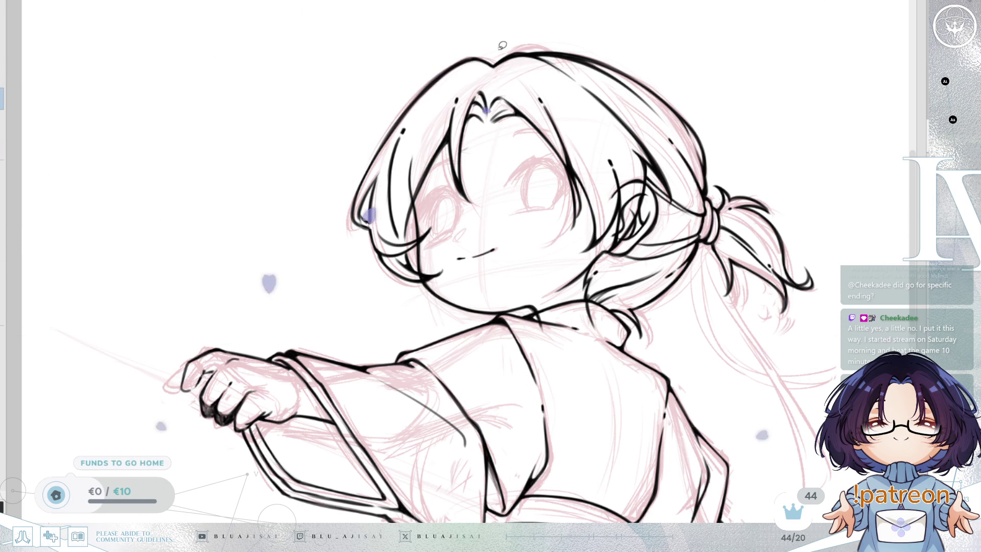
Lasso the back of the head, ponytail and shoulder hair.
{"action": "left_click_drag", "start_coordinate": [496, 62], "coordinate": [492, 110]}
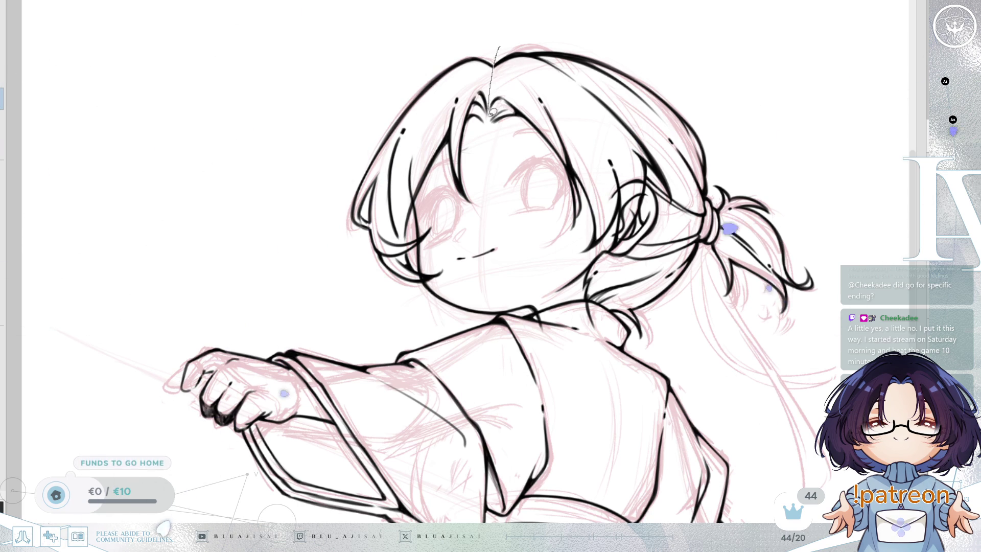
{"action": "mouse_move", "coordinate": [546, 269]}
{"action": "left_mouse_down"}
{"action": "mouse_move", "coordinate": [590, 355]}
{"action": "mouse_move", "coordinate": [847, 343]}
{"action": "left_mouse_up"}
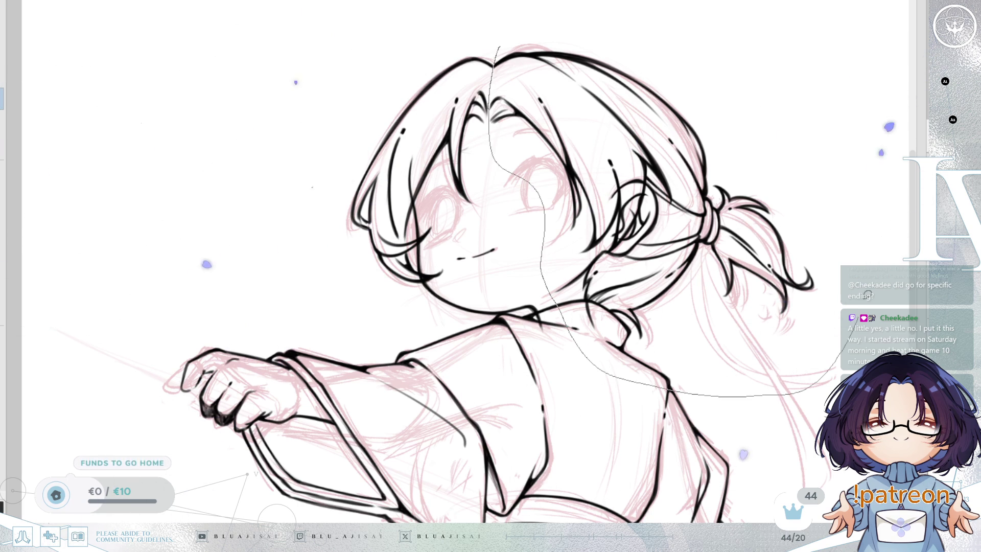
{"action": "left_click_drag", "start_coordinate": [677, 47], "coordinate": [577, 26]}
Skew and stretch the selected back-of-head and ponytail lines with Ctrl+T, then apply it.
{"action": "key", "text": "ctrl+t"}
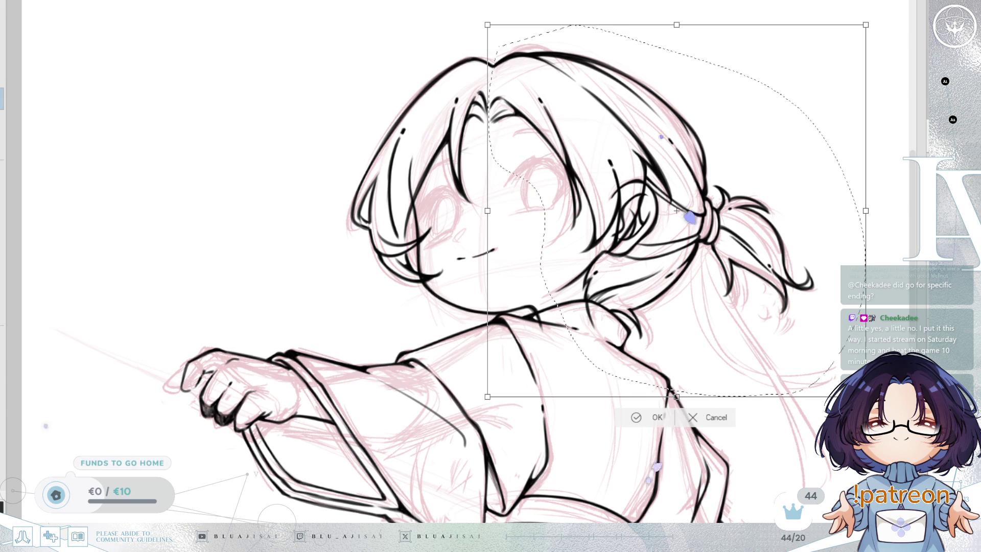
{"action": "left_click_drag", "start_coordinate": [677, 397], "coordinate": [650, 392]}
{"action": "left_click_drag", "start_coordinate": [866, 24], "coordinate": [854, 31]}
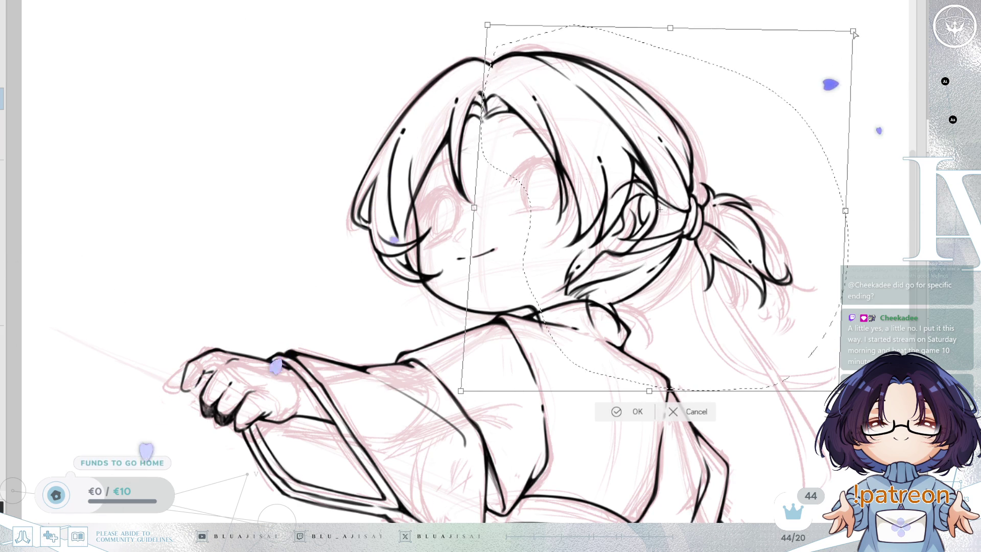
{"action": "left_click_drag", "start_coordinate": [658, 391], "coordinate": [661, 393]}
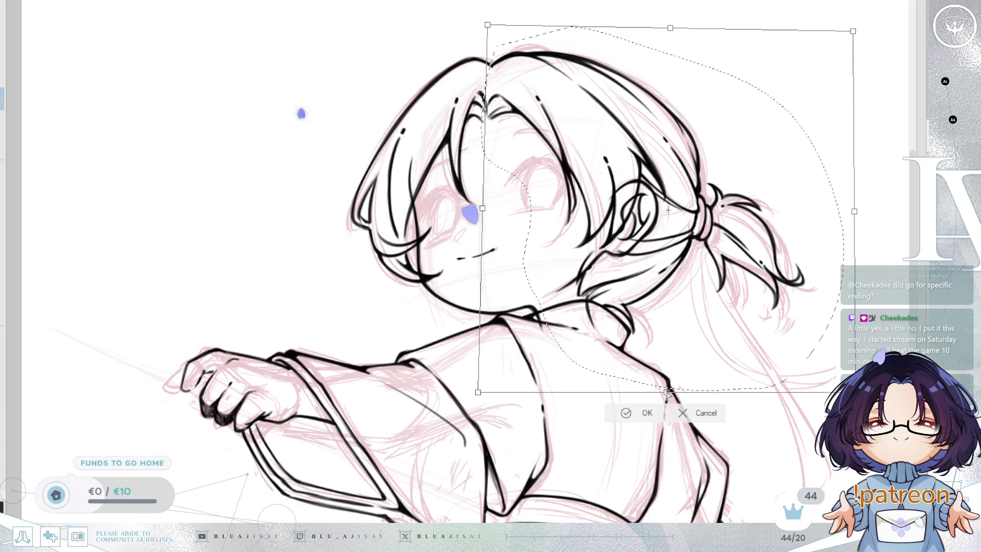
{"action": "left_click_drag", "start_coordinate": [666, 391], "coordinate": [670, 396]}
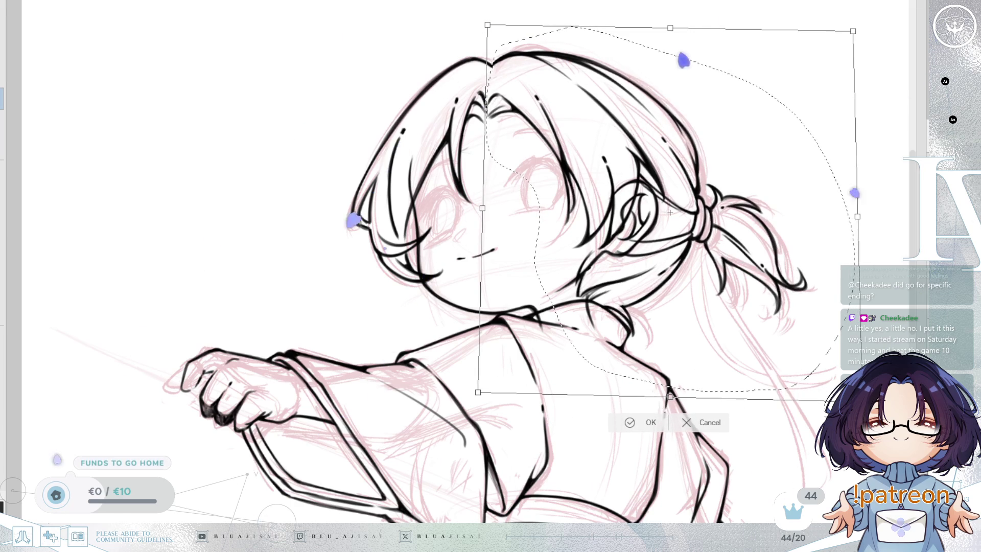
{"action": "left_click_drag", "start_coordinate": [478, 392], "coordinate": [486, 391]}
{"action": "left_click_drag", "start_coordinate": [854, 32], "coordinate": [853, 31]}
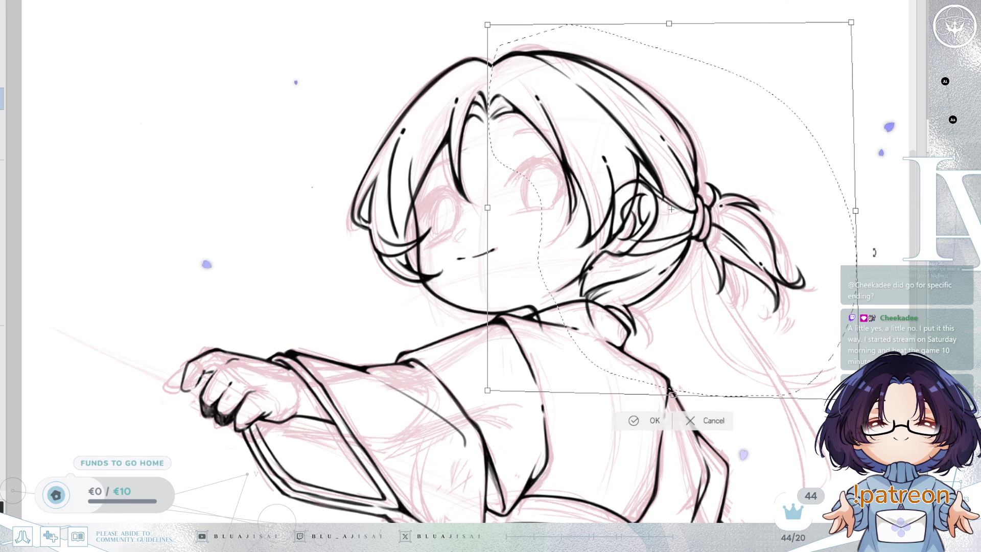
{"action": "left_click_drag", "start_coordinate": [856, 211], "coordinate": [850, 210]}
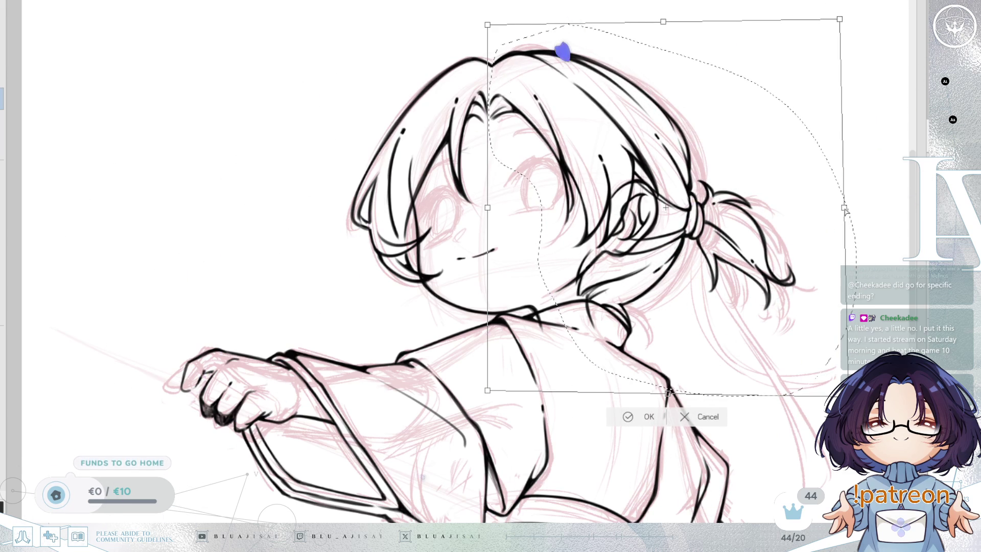
{"action": "left_click_drag", "start_coordinate": [845, 211], "coordinate": [848, 211]}
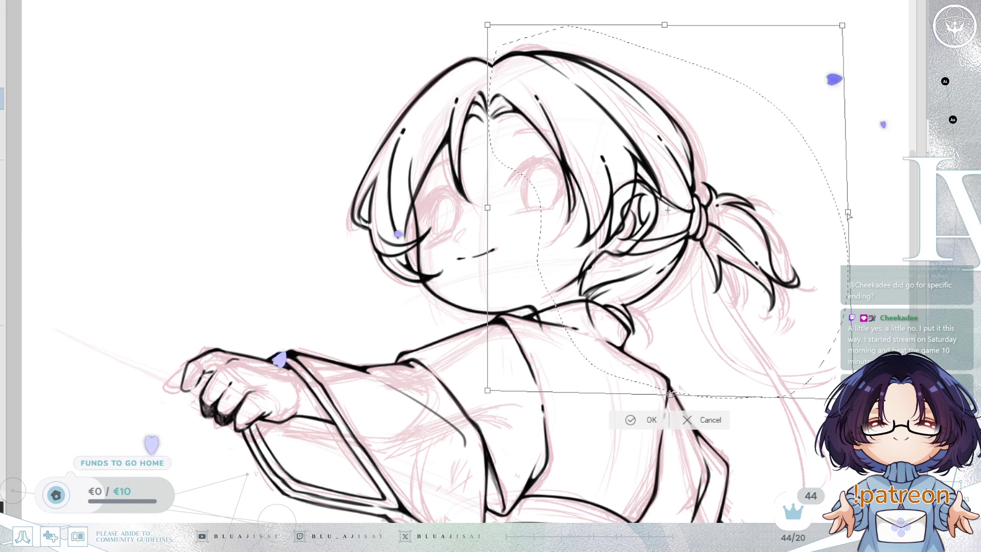
{"action": "left_click", "coordinate": [636, 419]}
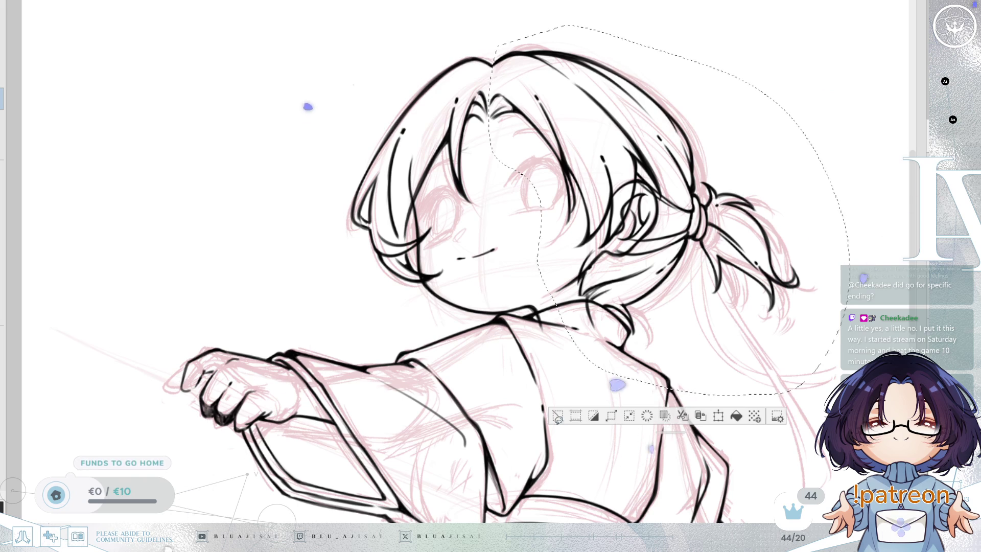
{"action": "key", "text": "ctrl+d"}
{"action": "key", "text": "ctrl+minus"}
{"action": "key", "text": "ctrl+minus"}
{"action": "key", "text": "ctrl+minus"}
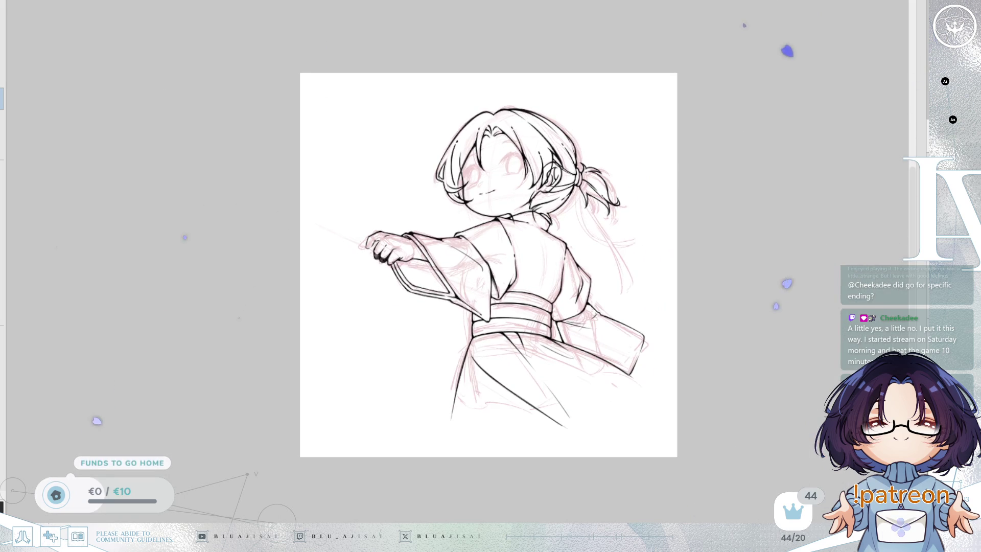
{"action": "key", "text": "ctrl+h"}
{"action": "key", "text": "h"}
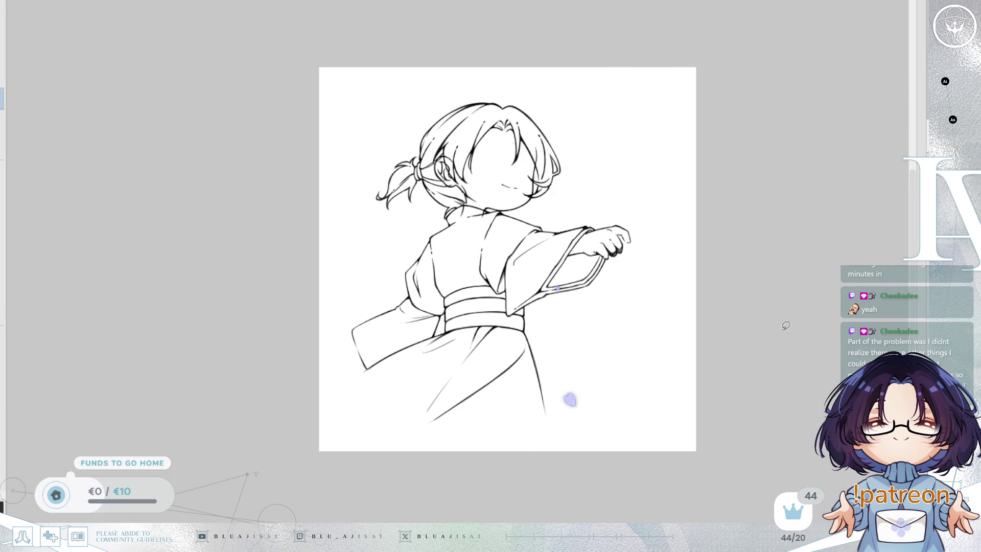
{"action": "scroll", "coordinate": [621, 260], "scroll_direction": "up", "scroll_amount": 3}
{"action": "scroll", "coordinate": [549, 200], "scroll_direction": "down", "scroll_amount": 2}
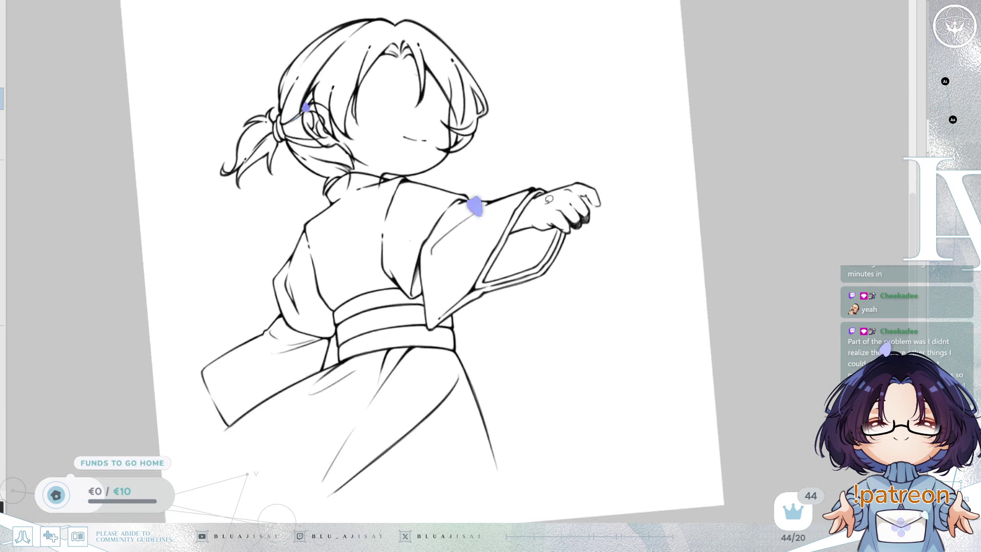
{"action": "key", "text": "h"}
{"action": "scroll", "coordinate": [549, 253], "scroll_direction": "up", "scroll_amount": 3}
{"action": "left_click_drag", "start_coordinate": [548, 254], "coordinate": [674, 330]}
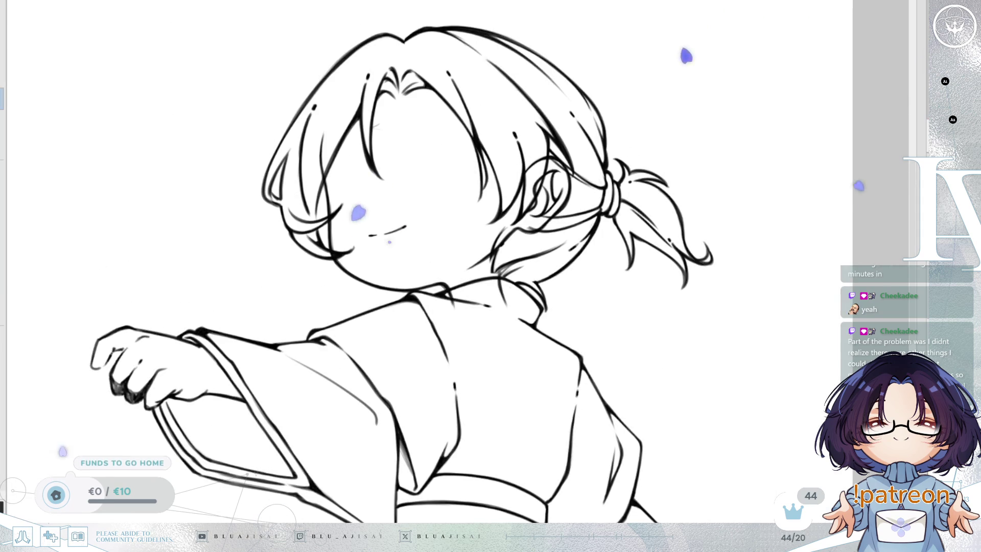
{"action": "scroll", "coordinate": [585, 244], "scroll_direction": "up", "scroll_amount": 5}
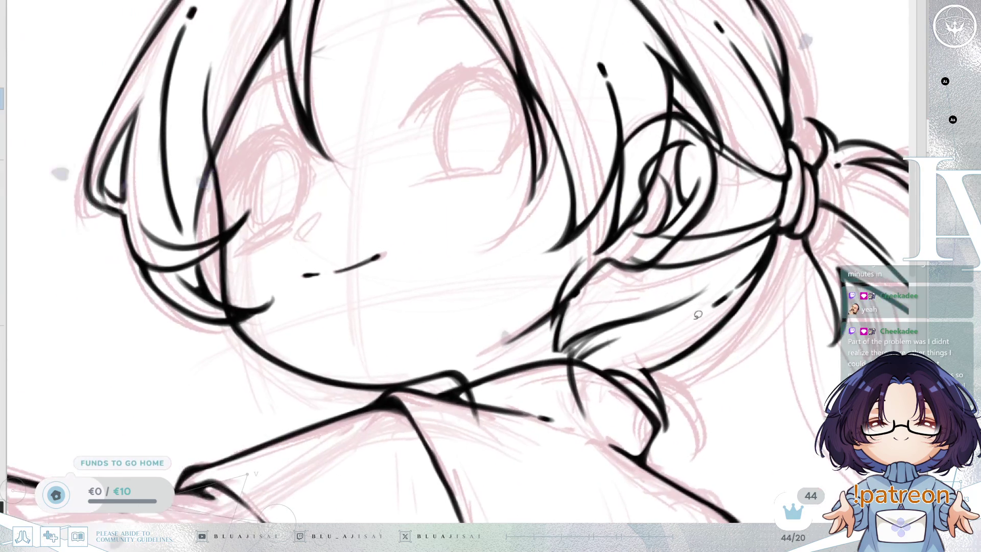
Lasso the nape hair behind the ear, squash and skew it, then apply the transform.
{"action": "mouse_move", "coordinate": [528, 335]}
{"action": "left_mouse_down"}
{"action": "mouse_move", "coordinate": [629, 470]}
{"action": "mouse_move", "coordinate": [706, 429]}
{"action": "mouse_move", "coordinate": [776, 231]}
{"action": "mouse_move", "coordinate": [715, 264]}
{"action": "mouse_move", "coordinate": [609, 265]}
{"action": "mouse_move", "coordinate": [577, 249]}
{"action": "left_mouse_up"}
{"action": "key", "text": "ctrl+t"}
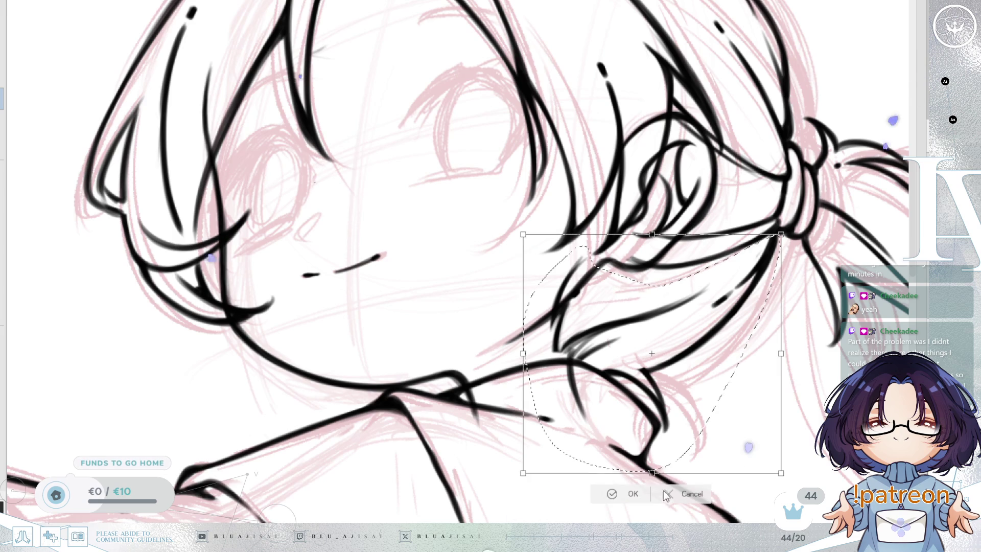
{"action": "mouse_move", "coordinate": [653, 473]}
{"action": "left_mouse_down"}
{"action": "mouse_move", "coordinate": [660, 432]}
{"action": "mouse_move", "coordinate": [664, 438]}
{"action": "left_mouse_up"}
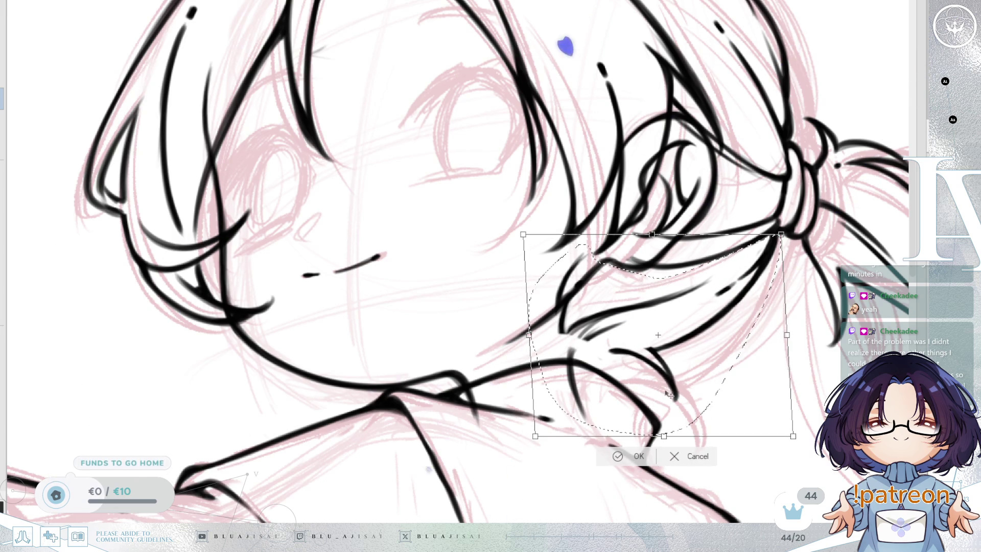
{"action": "left_click_drag", "start_coordinate": [530, 245], "coordinate": [548, 276]}
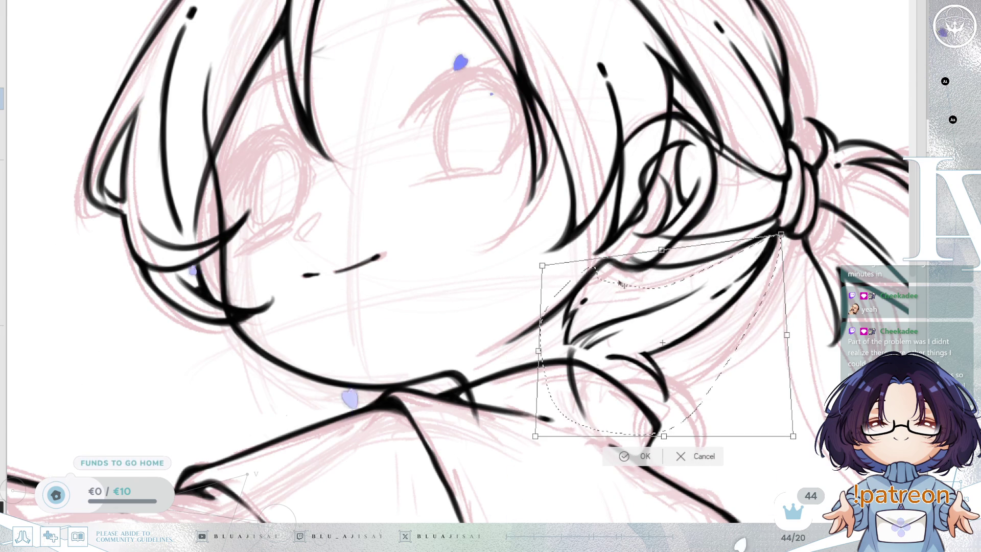
{"action": "left_click_drag", "start_coordinate": [663, 436], "coordinate": [668, 437]}
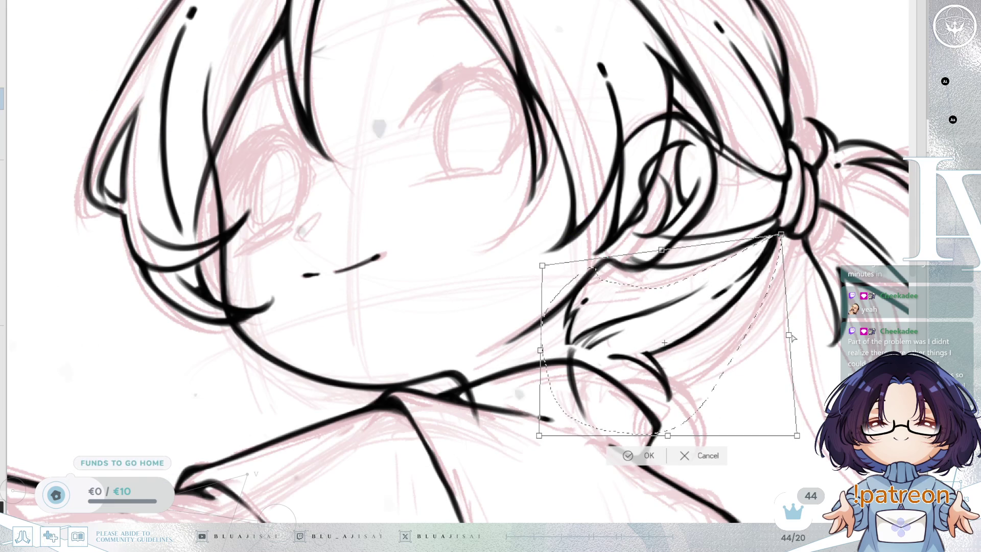
{"action": "left_click_drag", "start_coordinate": [781, 234], "coordinate": [781, 232]}
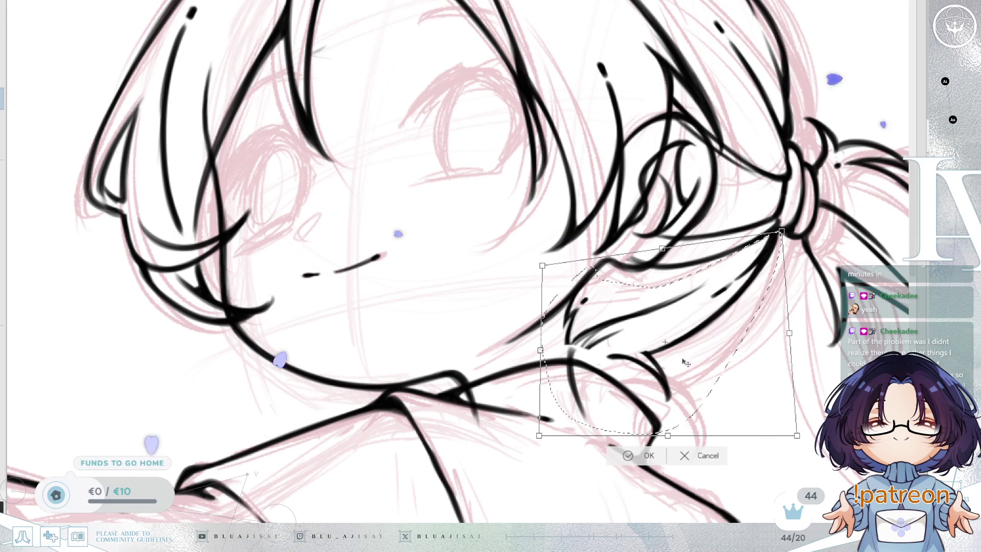
{"action": "left_click", "coordinate": [645, 456]}
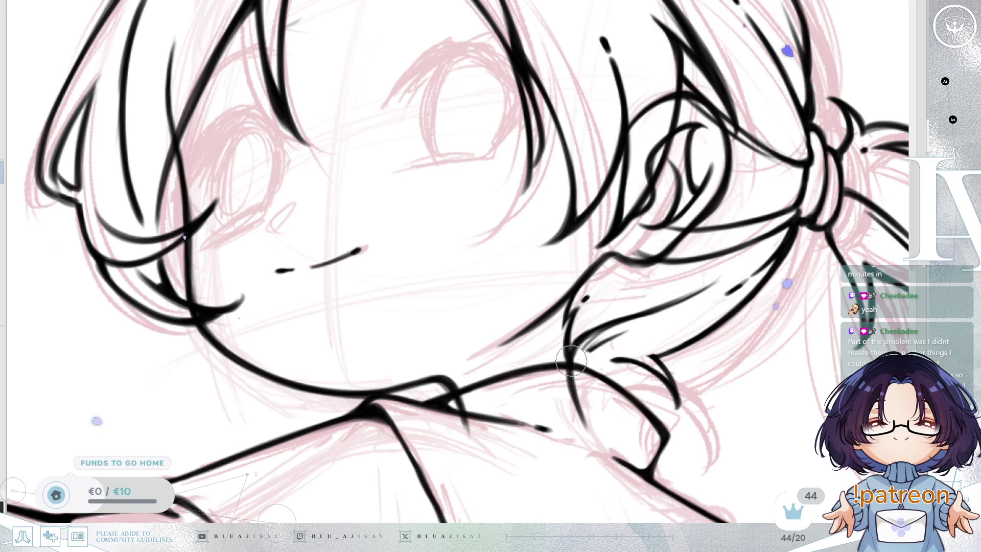
Erase stray ink near the neck and ink a thick strand falling from the tie.
{"action": "left_click_drag", "start_coordinate": [567, 324], "coordinate": [696, 357]}
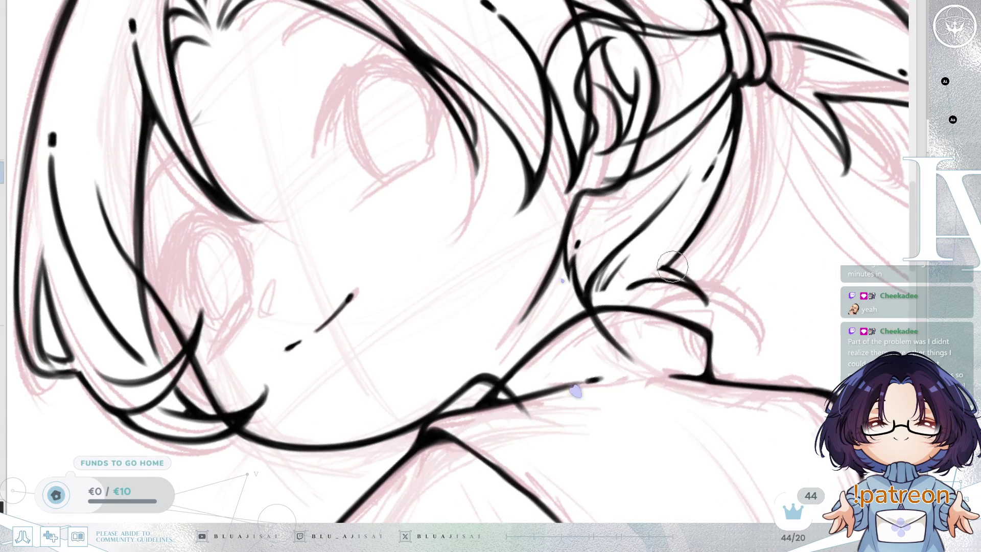
{"action": "mouse_move", "coordinate": [612, 291]}
{"action": "left_mouse_down"}
{"action": "mouse_move", "coordinate": [634, 271]}
{"action": "mouse_move", "coordinate": [619, 286]}
{"action": "mouse_move", "coordinate": [658, 282]}
{"action": "mouse_move", "coordinate": [566, 354]}
{"action": "mouse_move", "coordinate": [704, 350]}
{"action": "left_mouse_up"}
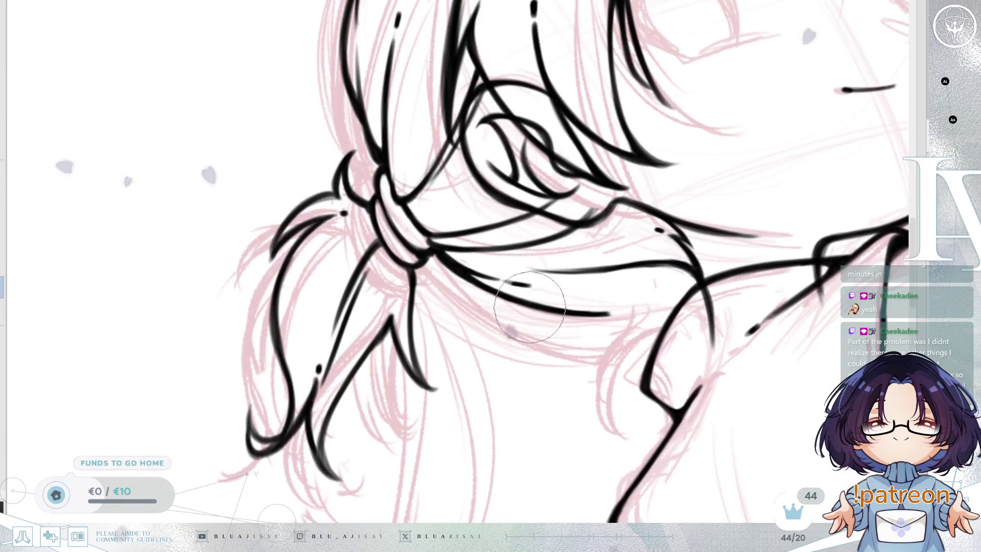
{"action": "mouse_move", "coordinate": [491, 288]}
{"action": "left_mouse_down"}
{"action": "mouse_move", "coordinate": [462, 279]}
{"action": "mouse_move", "coordinate": [487, 268]}
{"action": "mouse_move", "coordinate": [449, 360]}
{"action": "left_mouse_up"}
{"action": "left_click_drag", "start_coordinate": [489, 265], "coordinate": [423, 424]}
{"action": "key", "text": "ctrl+z"}
{"action": "mouse_move", "coordinate": [490, 263]}
{"action": "left_mouse_down"}
{"action": "mouse_move", "coordinate": [425, 421]}
{"action": "mouse_move", "coordinate": [419, 480]}
{"action": "left_mouse_up"}
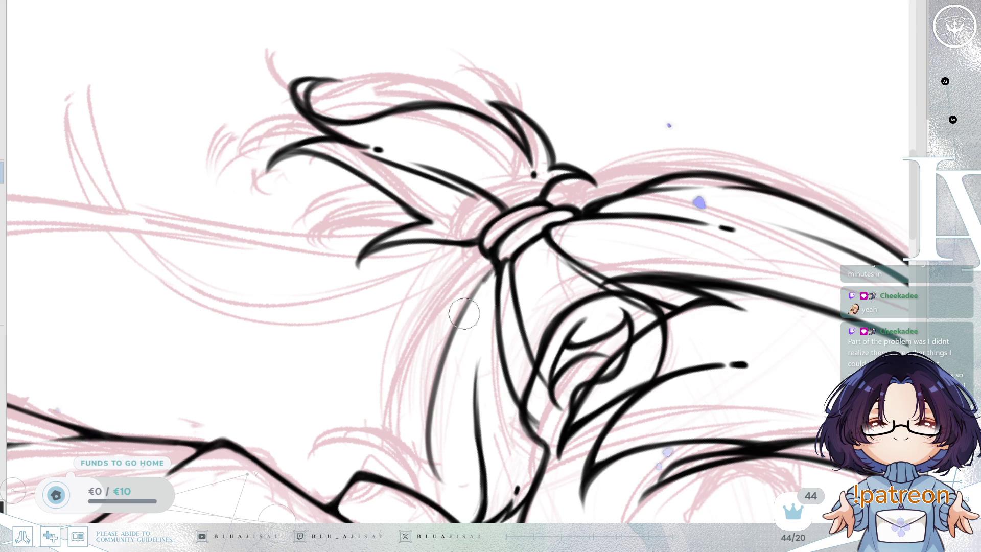
{"action": "left_click_drag", "start_coordinate": [495, 271], "coordinate": [430, 462]}
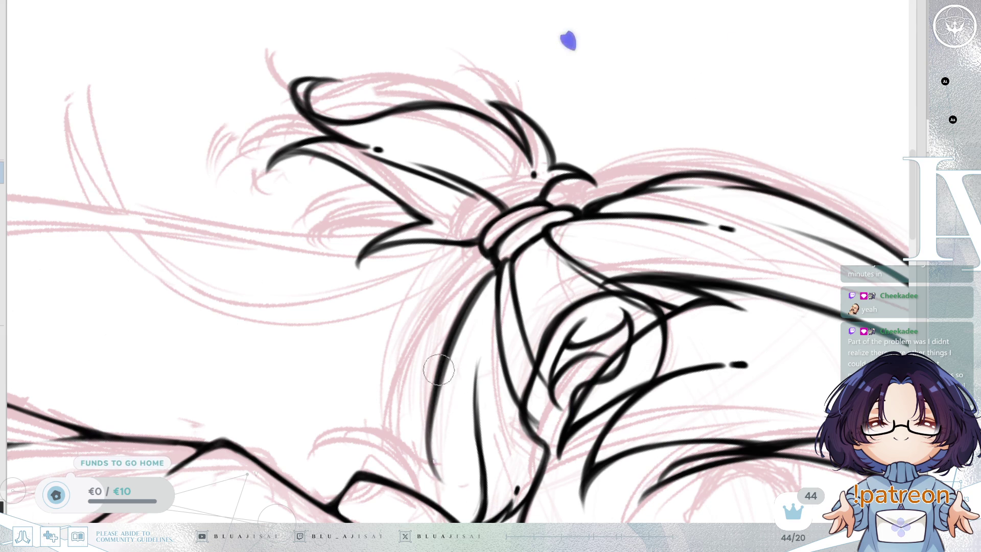
Erase part of the short upper stroke and ink a new stroke between the curves.
{"action": "key", "text": "h"}
{"action": "left_click_drag", "start_coordinate": [707, 368], "coordinate": [613, 322]}
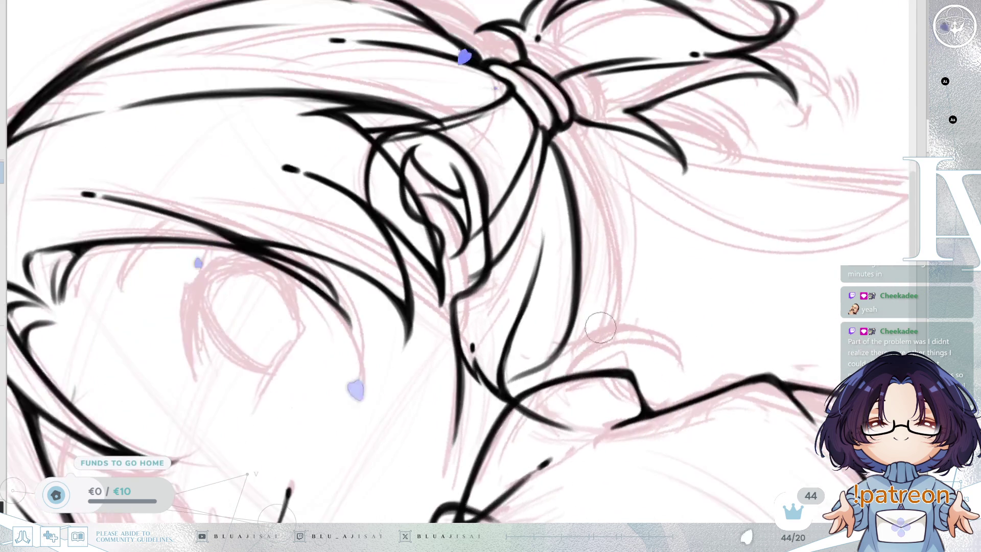
{"action": "key", "text": "e"}
{"action": "mouse_move", "coordinate": [529, 383]}
{"action": "left_mouse_down"}
{"action": "mouse_move", "coordinate": [534, 370]}
{"action": "mouse_move", "coordinate": [517, 378]}
{"action": "mouse_move", "coordinate": [541, 371]}
{"action": "mouse_move", "coordinate": [521, 364]}
{"action": "mouse_move", "coordinate": [603, 345]}
{"action": "left_mouse_up"}
{"action": "key", "text": "bracketleft"}
{"action": "mouse_move", "coordinate": [524, 394]}
{"action": "left_mouse_down"}
{"action": "mouse_move", "coordinate": [605, 343]}
{"action": "mouse_move", "coordinate": [575, 367]}
{"action": "left_mouse_up"}
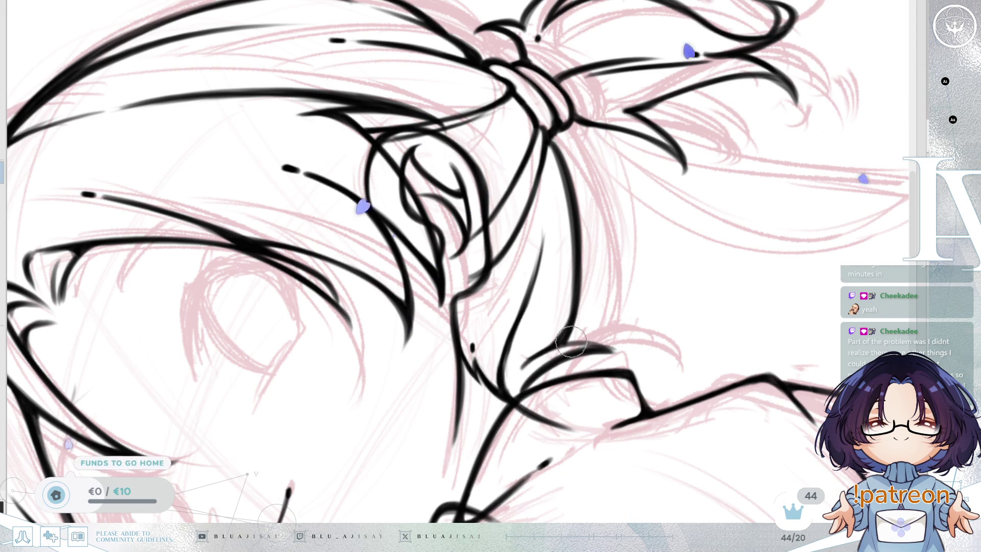
Ink a small dot and a bold strand hanging below the hair tie.
{"action": "mouse_move", "coordinate": [270, 81]}
{"action": "left_mouse_down"}
{"action": "mouse_move", "coordinate": [695, 299]}
{"action": "mouse_move", "coordinate": [684, 278]}
{"action": "mouse_move", "coordinate": [698, 317]}
{"action": "mouse_move", "coordinate": [618, 330]}
{"action": "mouse_move", "coordinate": [716, 286]}
{"action": "mouse_move", "coordinate": [664, 307]}
{"action": "mouse_move", "coordinate": [579, 286]}
{"action": "left_mouse_up"}
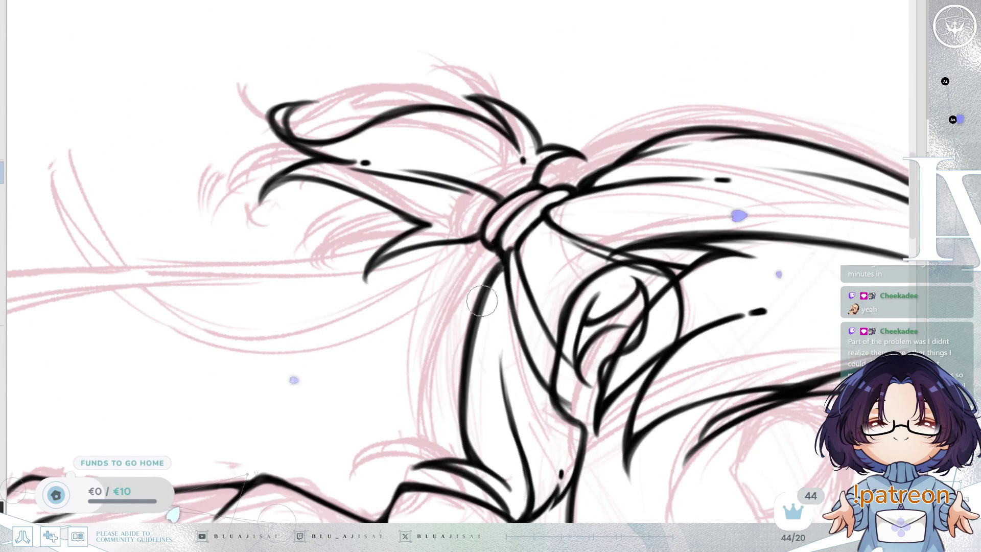
{"action": "left_click", "coordinate": [501, 340]}
{"action": "left_click_drag", "start_coordinate": [501, 352], "coordinate": [526, 460]}
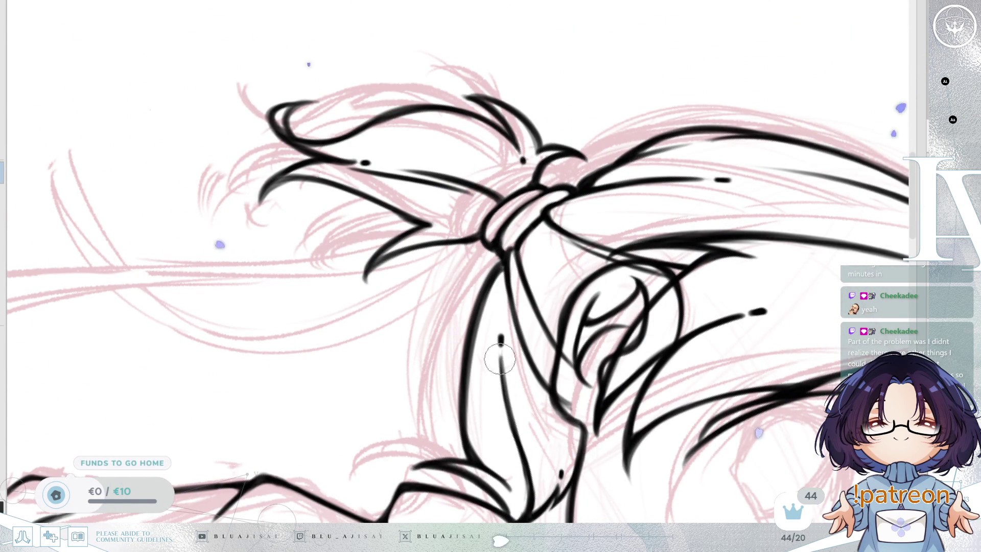
{"action": "left_click_drag", "start_coordinate": [501, 358], "coordinate": [529, 462]}
{"action": "mouse_move", "coordinate": [592, 404]}
{"action": "left_mouse_down"}
{"action": "mouse_move", "coordinate": [657, 329]}
{"action": "mouse_move", "coordinate": [729, 328]}
{"action": "mouse_move", "coordinate": [734, 307]}
{"action": "mouse_move", "coordinate": [779, 292]}
{"action": "mouse_move", "coordinate": [793, 307]}
{"action": "left_mouse_up"}
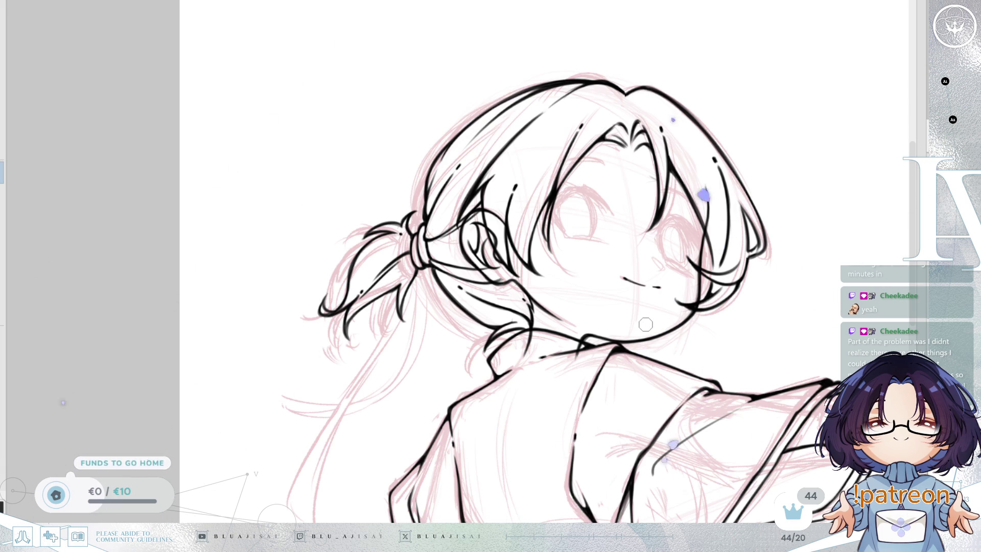
Mirror and zoom the view to check the drawing, then fit the whole figure.
{"action": "left_click_drag", "start_coordinate": [663, 321], "coordinate": [669, 323]}
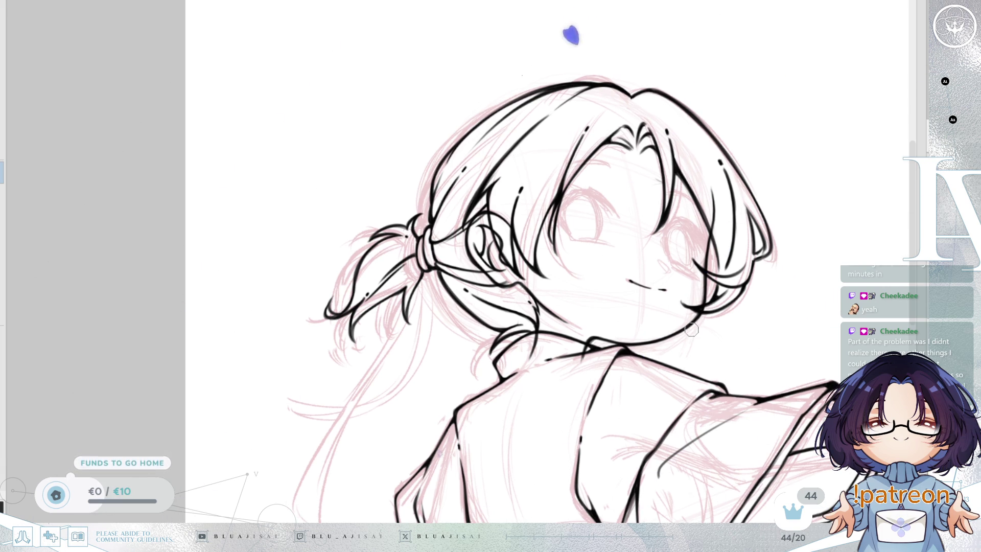
{"action": "key", "text": "h"}
{"action": "left_click_drag", "start_coordinate": [534, 307], "coordinate": [618, 264]}
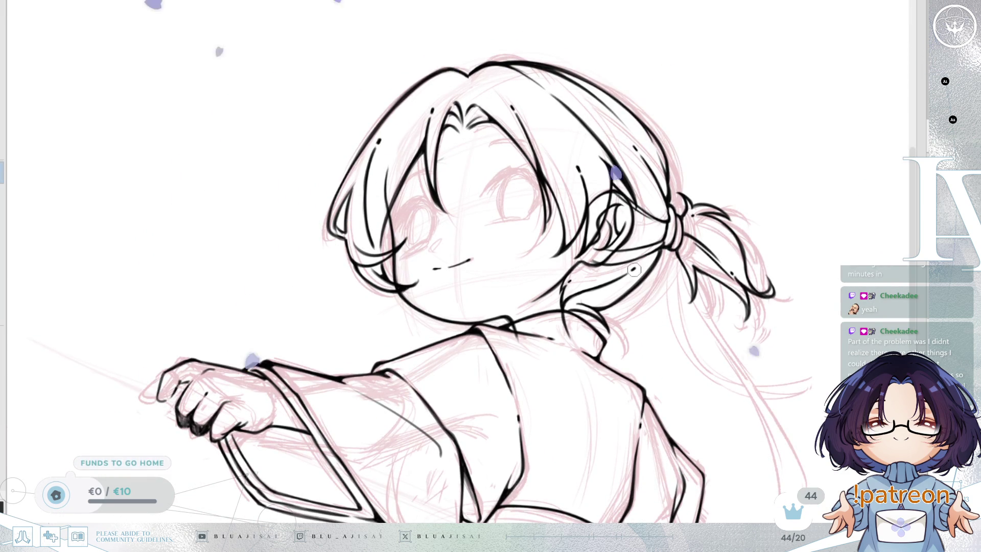
{"action": "scroll", "coordinate": [627, 271], "scroll_direction": "up", "scroll_amount": 1}
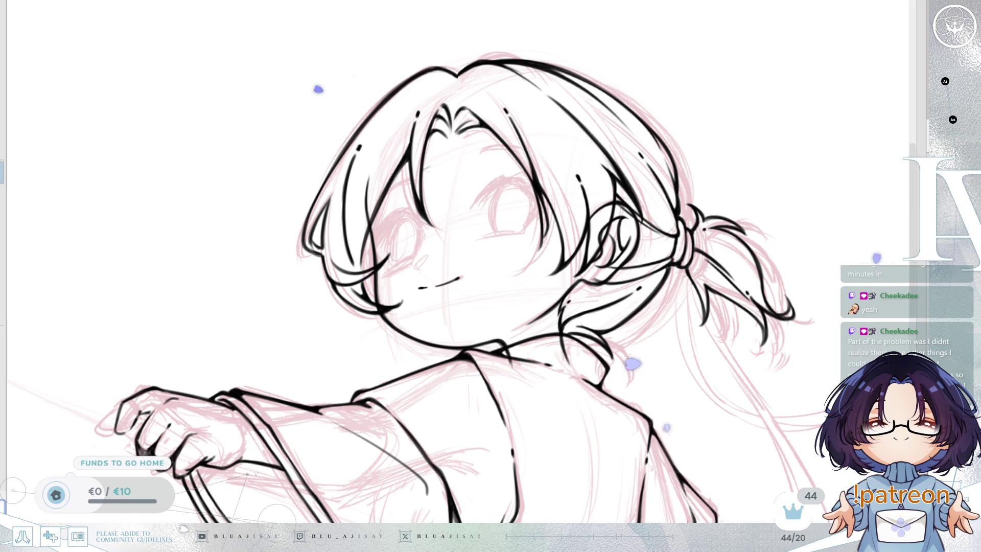
{"action": "scroll", "coordinate": [680, 178], "scroll_direction": "up", "scroll_amount": 2}
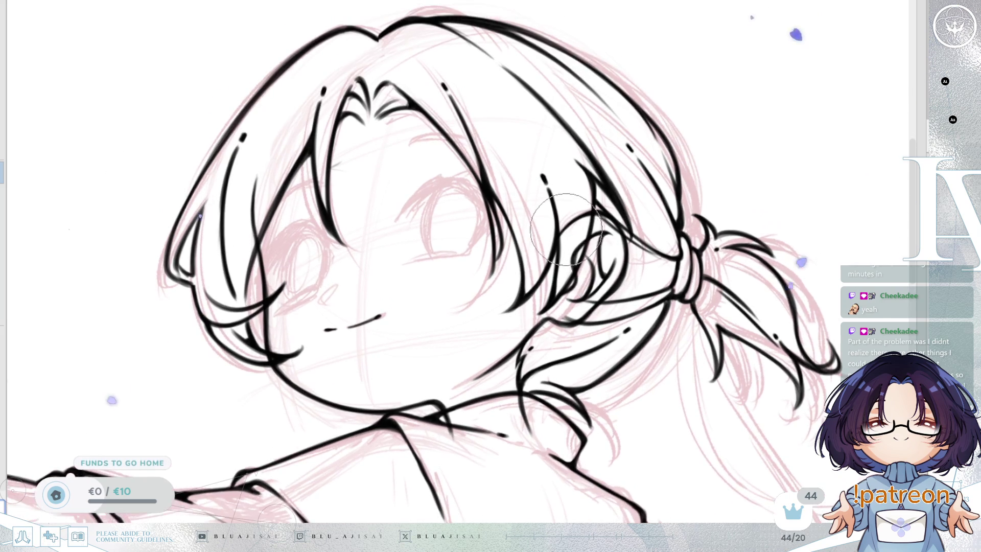
{"action": "scroll", "coordinate": [567, 271], "scroll_direction": "up", "scroll_amount": 1}
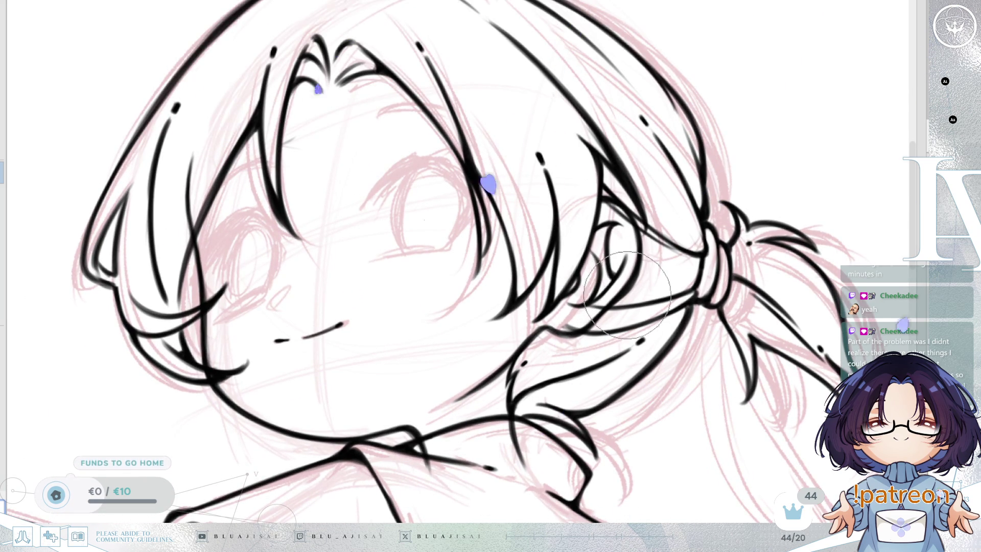
{"action": "scroll", "coordinate": [613, 286], "scroll_direction": "down", "scroll_amount": 1}
{"action": "scroll", "coordinate": [608, 390], "scroll_direction": "up", "scroll_amount": 1}
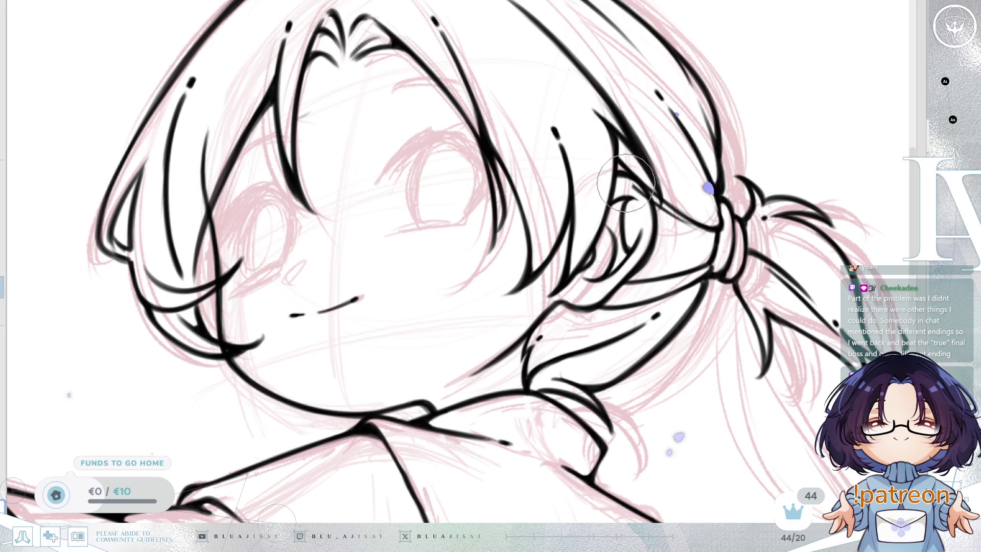
{"action": "key", "text": "ctrl+0"}
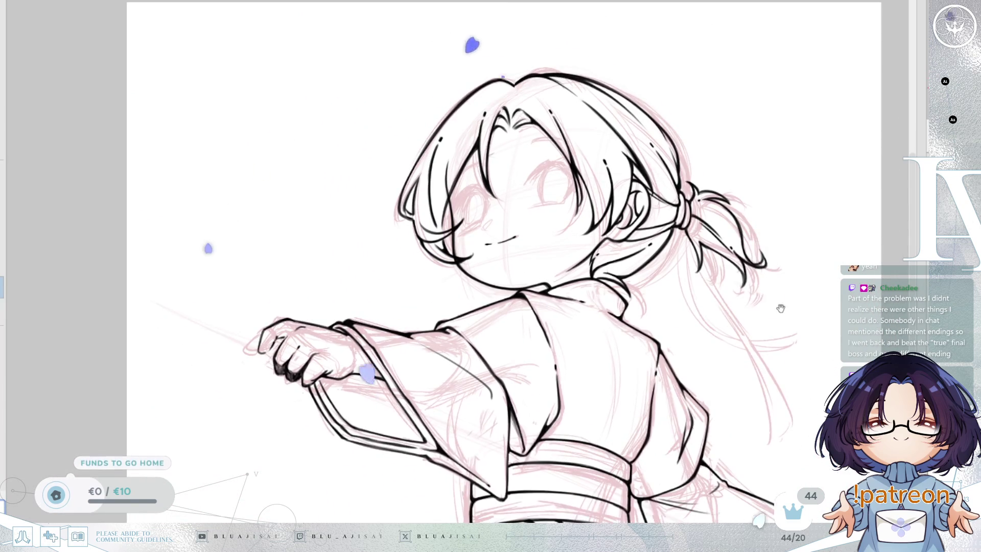
{"action": "key", "text": "h"}
{"action": "left_click_drag", "start_coordinate": [630, 332], "coordinate": [748, 363]}
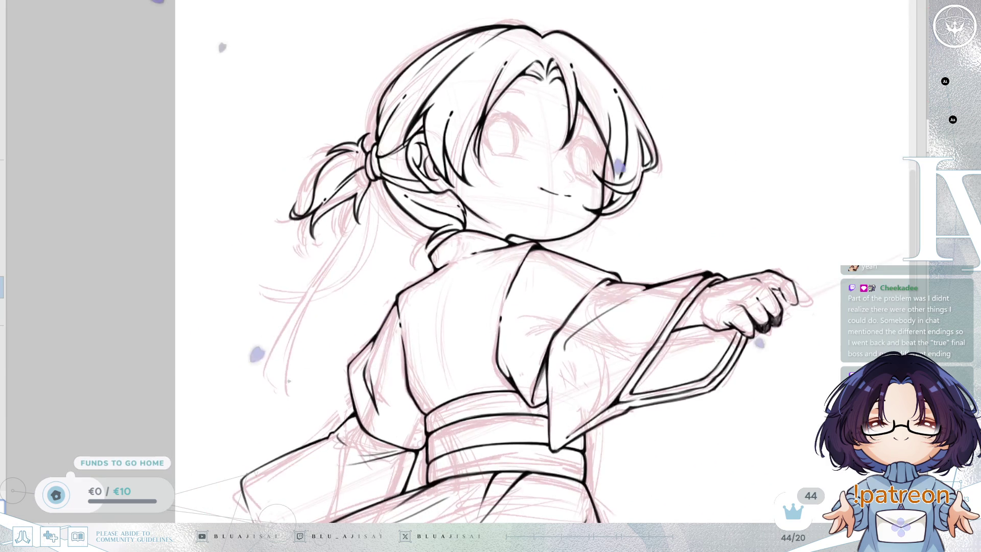
{"action": "left_click_drag", "start_coordinate": [695, 240], "coordinate": [778, 260]}
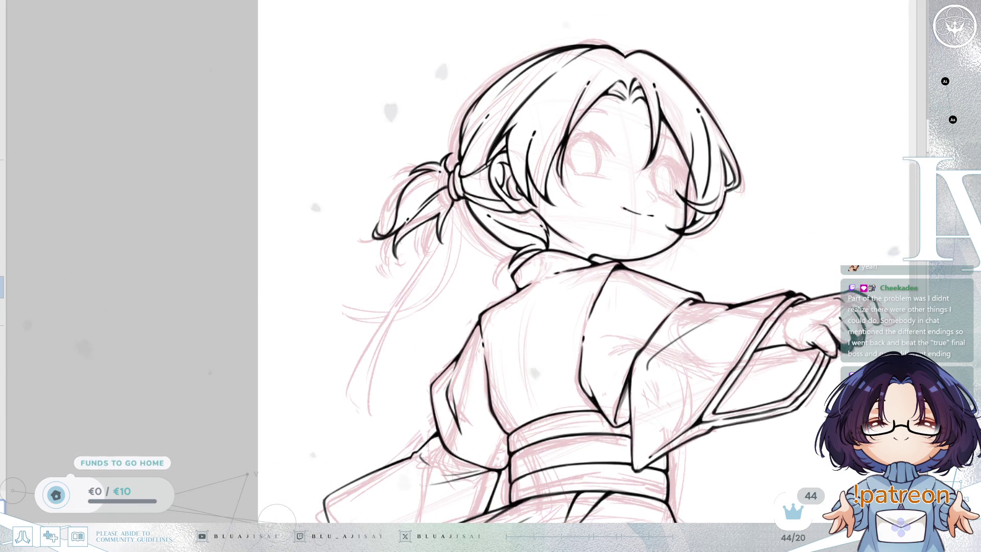
Enlarge the Liquify brush and push the ponytail tip up and outward.
{"action": "key", "text": "]"}
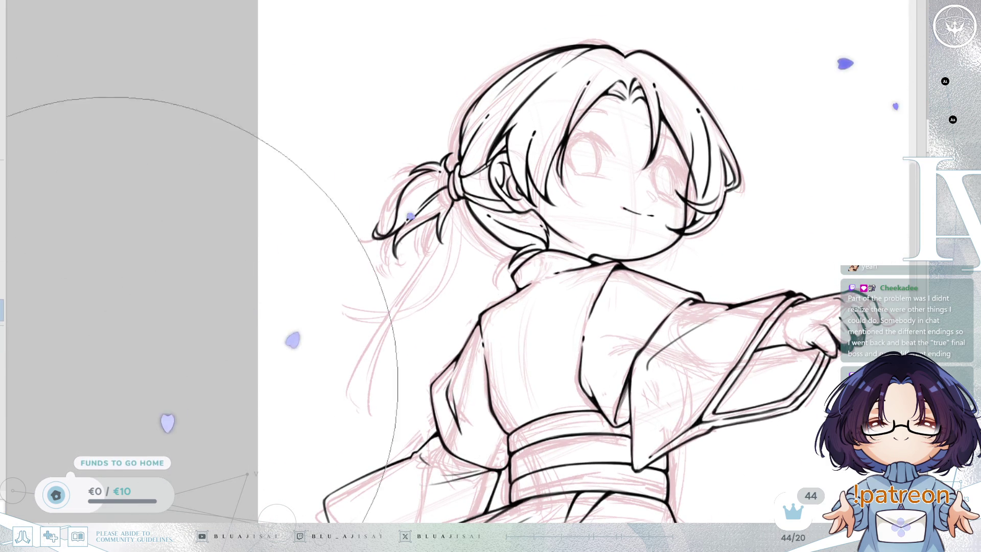
{"action": "key", "text": "h"}
{"action": "left_click_drag", "start_coordinate": [646, 213], "coordinate": [611, 296]}
{"action": "key", "text": "["}
{"action": "left_click_drag", "start_coordinate": [648, 240], "coordinate": [720, 242]}
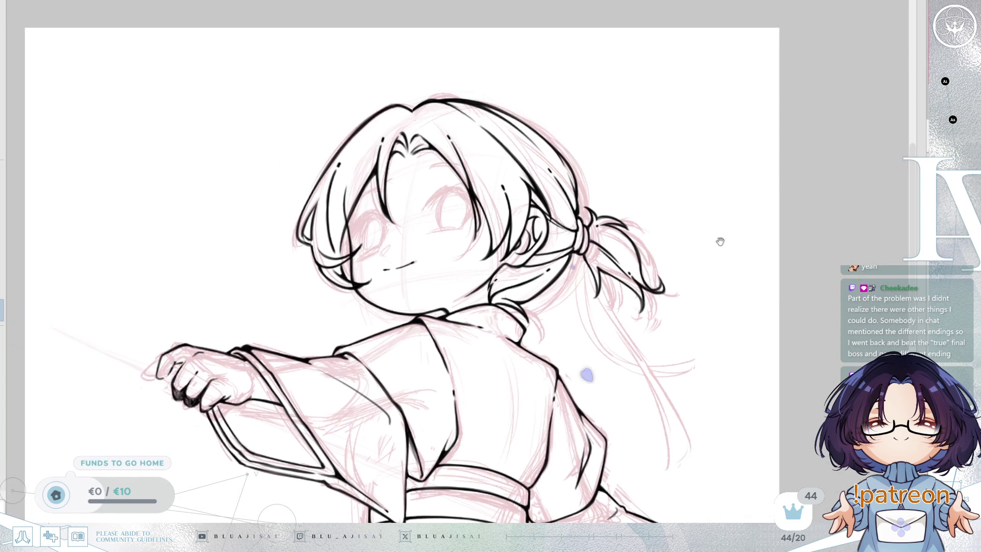
{"action": "mouse_move", "coordinate": [662, 291]}
{"action": "left_mouse_down"}
{"action": "mouse_move", "coordinate": [679, 235]}
{"action": "mouse_move", "coordinate": [657, 197]}
{"action": "mouse_move", "coordinate": [678, 230]}
{"action": "mouse_move", "coordinate": [664, 219]}
{"action": "mouse_move", "coordinate": [657, 241]}
{"action": "mouse_move", "coordinate": [686, 240]}
{"action": "left_mouse_up"}
Mirror the view back and pan across the figure to review the reshaped ponytail.
{"action": "key", "text": "h"}
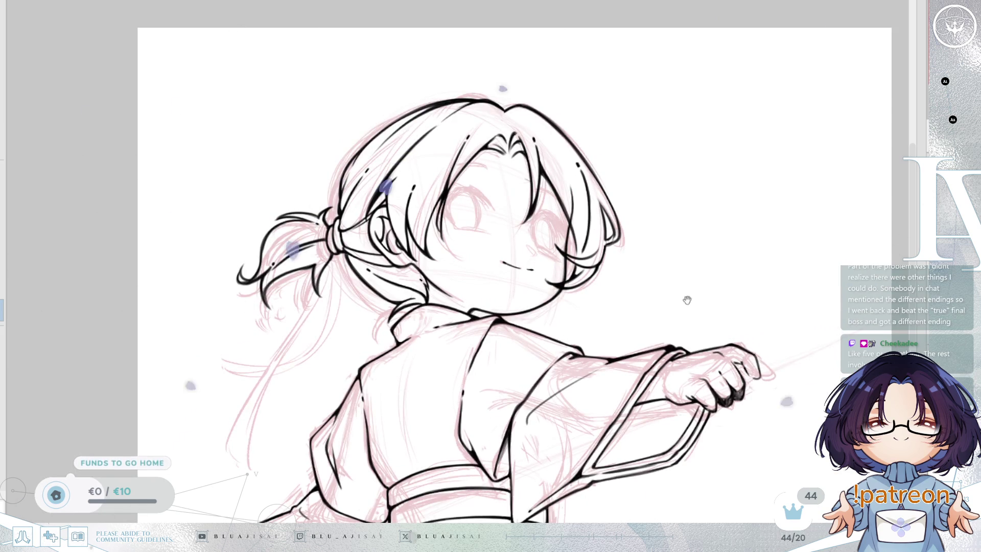
{"action": "left_click_drag", "start_coordinate": [690, 300], "coordinate": [776, 286]}
{"action": "left_click_drag", "start_coordinate": [971, 174], "coordinate": [864, 169]}
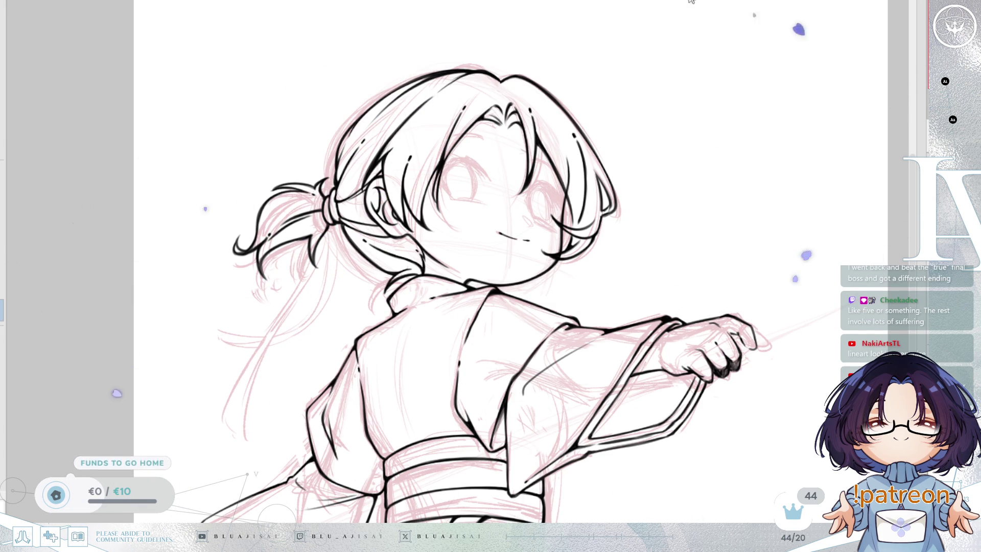
{"action": "left_click_drag", "start_coordinate": [530, 179], "coordinate": [642, 185]}
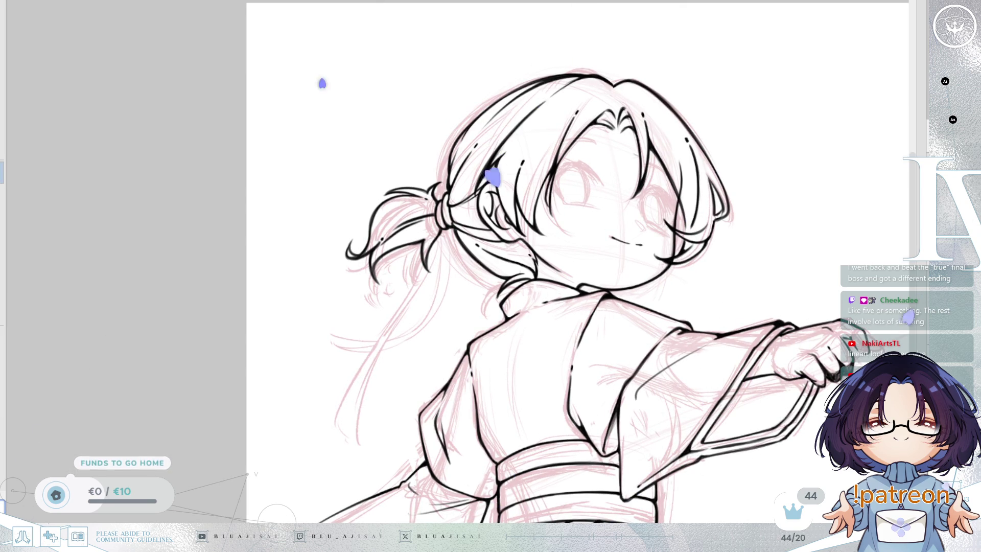
{"action": "scroll", "coordinate": [667, 153], "scroll_direction": "up", "scroll_amount": 3}
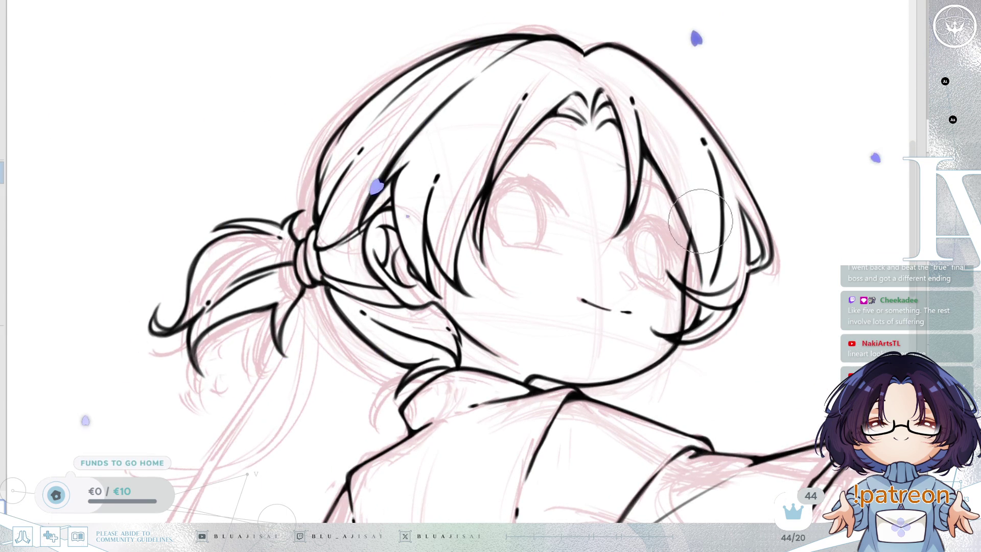
Frame the ponytail and ink a long strand sweeping down from it along the sketch.
{"action": "left_click_drag", "start_coordinate": [700, 168], "coordinate": [730, 128]}
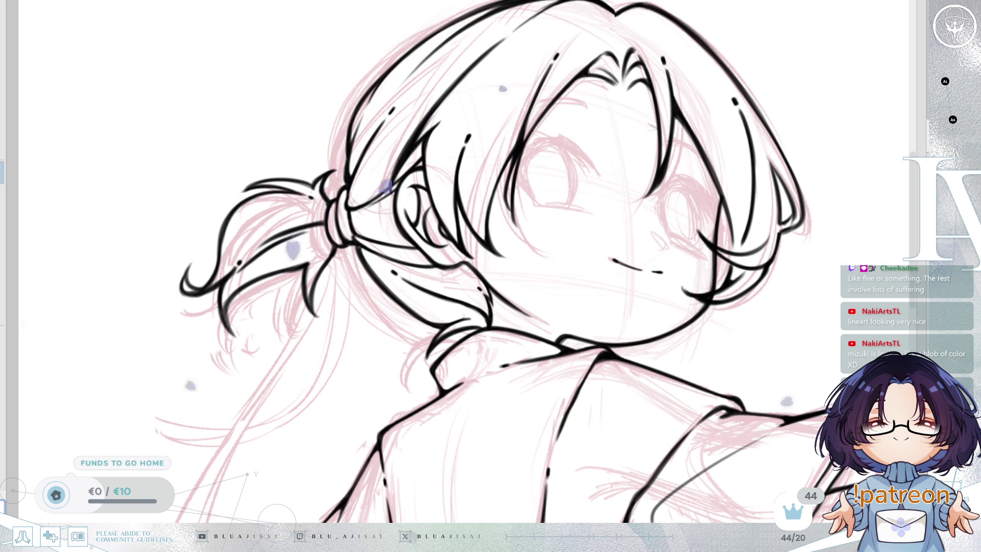
{"action": "left_click_drag", "start_coordinate": [538, 379], "coordinate": [555, 373]}
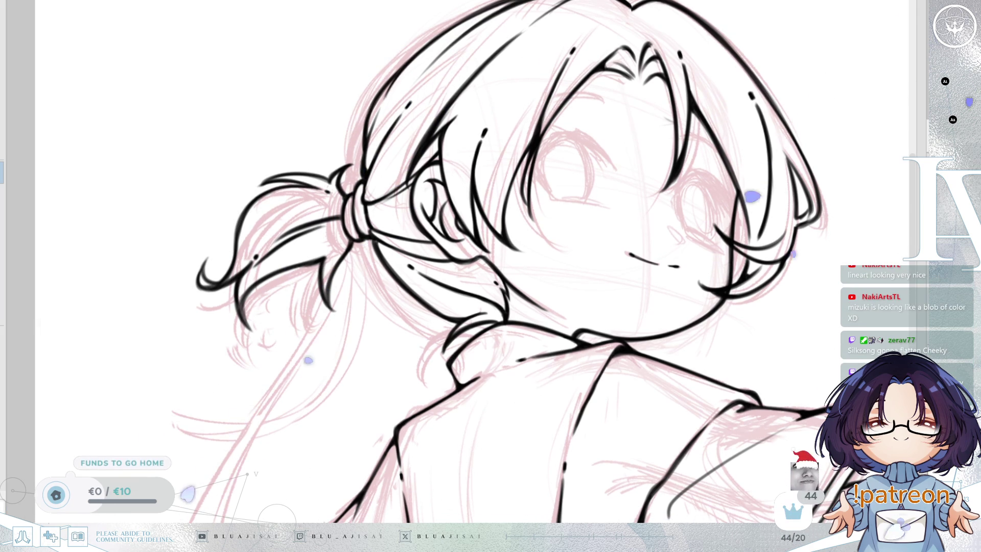
{"action": "left_click_drag", "start_coordinate": [449, 428], "coordinate": [642, 308]}
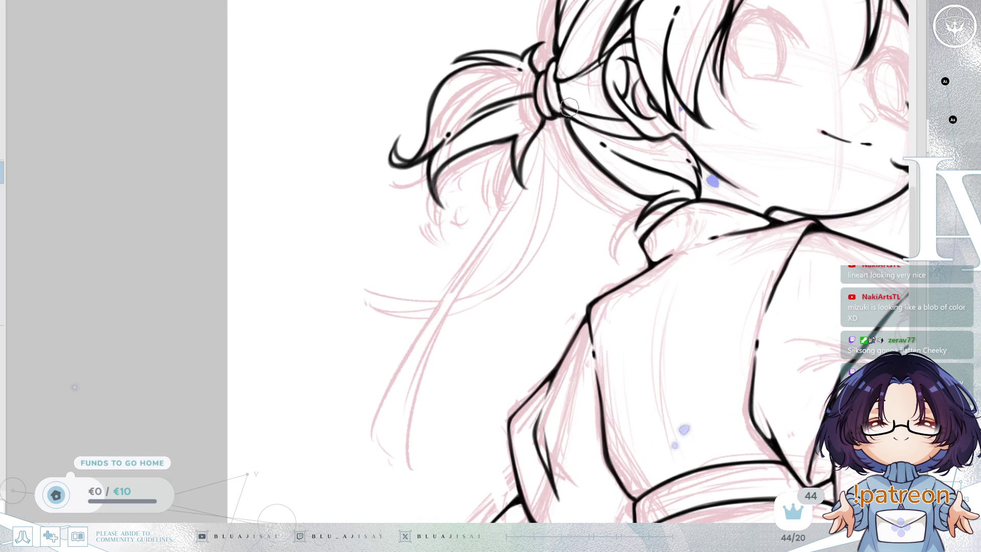
{"action": "scroll", "coordinate": [617, 236], "scroll_direction": "up", "scroll_amount": 2}
{"action": "left_click_drag", "start_coordinate": [617, 236], "coordinate": [511, 267]}
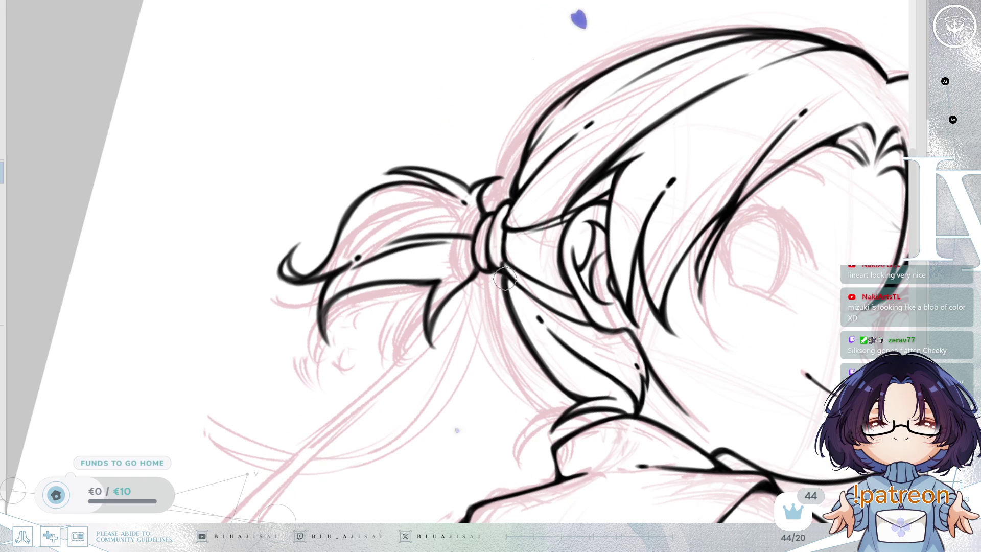
{"action": "left_click_drag", "start_coordinate": [526, 331], "coordinate": [529, 328]}
{"action": "mouse_move", "coordinate": [568, 405]}
{"action": "left_mouse_down"}
{"action": "mouse_move", "coordinate": [673, 214]}
{"action": "mouse_move", "coordinate": [712, 257]}
{"action": "left_mouse_up"}
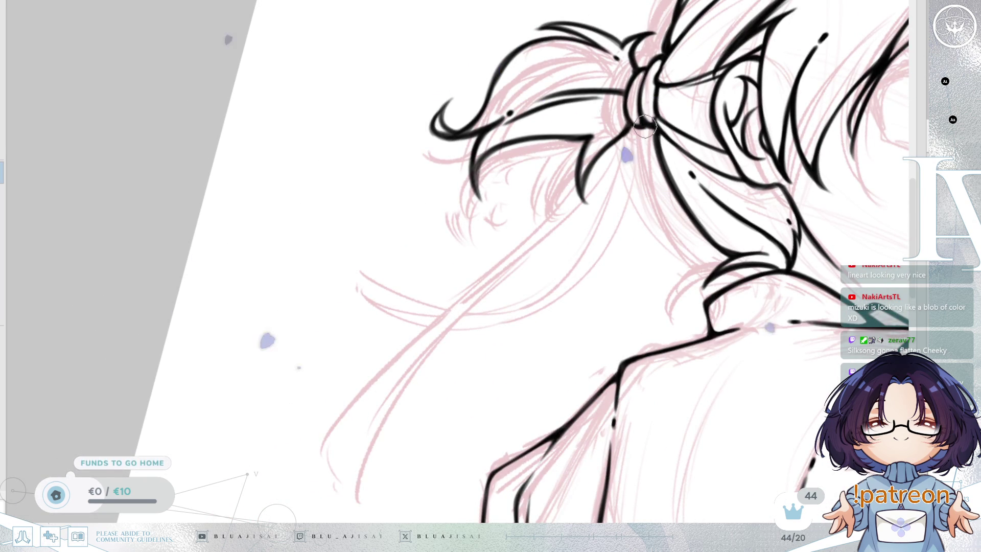
{"action": "left_click_drag", "start_coordinate": [644, 134], "coordinate": [343, 483]}
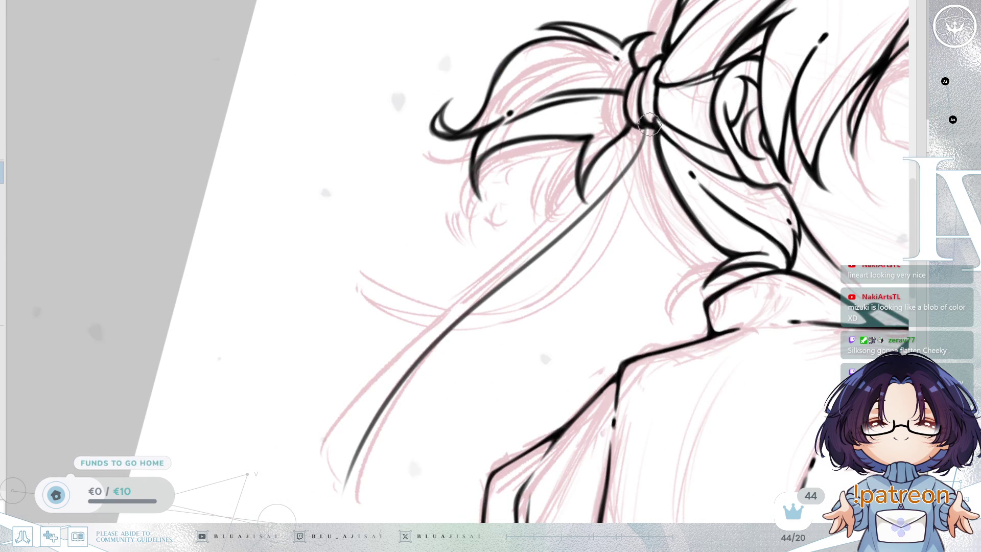
{"action": "left_click_drag", "start_coordinate": [631, 159], "coordinate": [528, 246]}
{"action": "key", "text": "ctrl+z"}
{"action": "left_click_drag", "start_coordinate": [649, 125], "coordinate": [468, 307]}
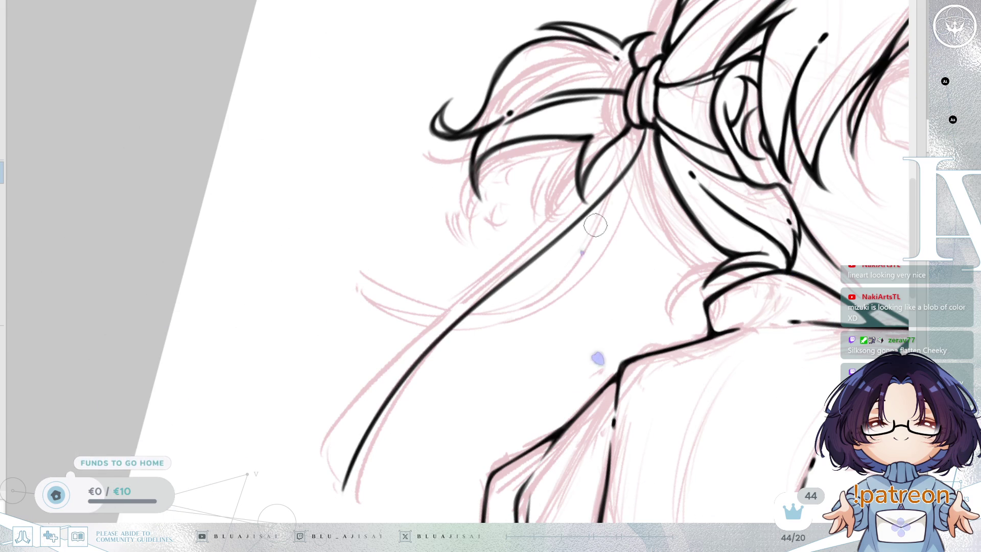
Ink a line down from the hair knot and discard a trial sleeve stroke.
{"action": "key", "text": "5"}
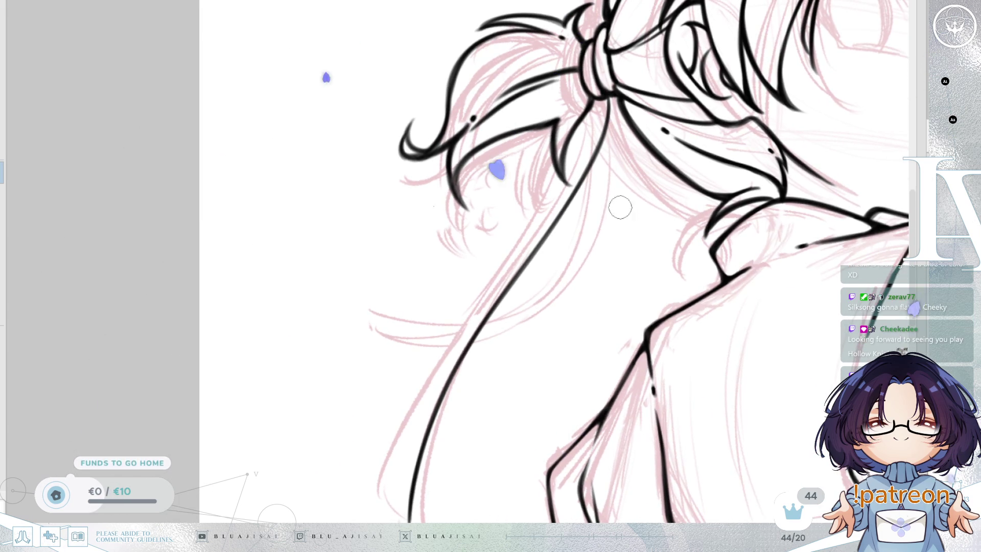
{"action": "left_click_drag", "start_coordinate": [614, 237], "coordinate": [620, 236]}
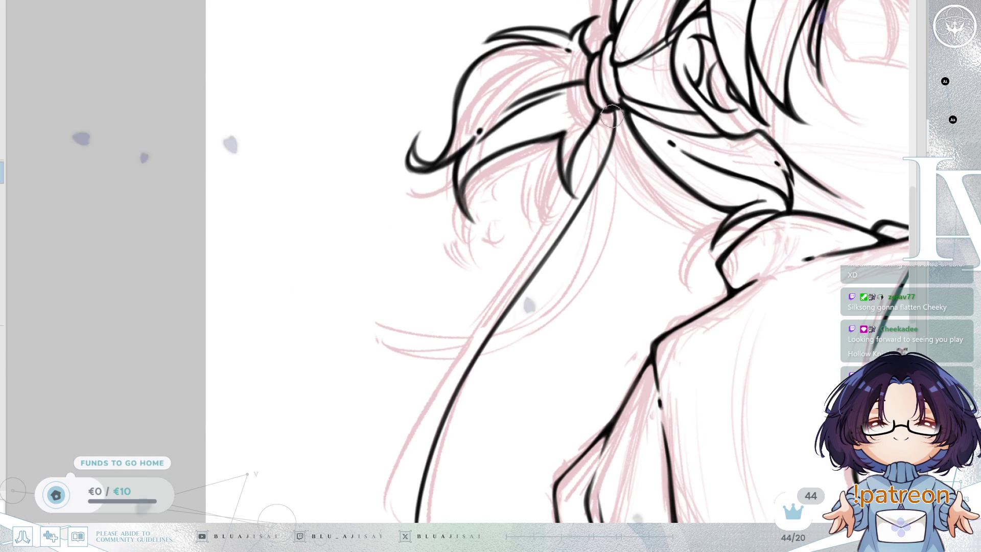
{"action": "left_click_drag", "start_coordinate": [640, 256], "coordinate": [604, 233]}
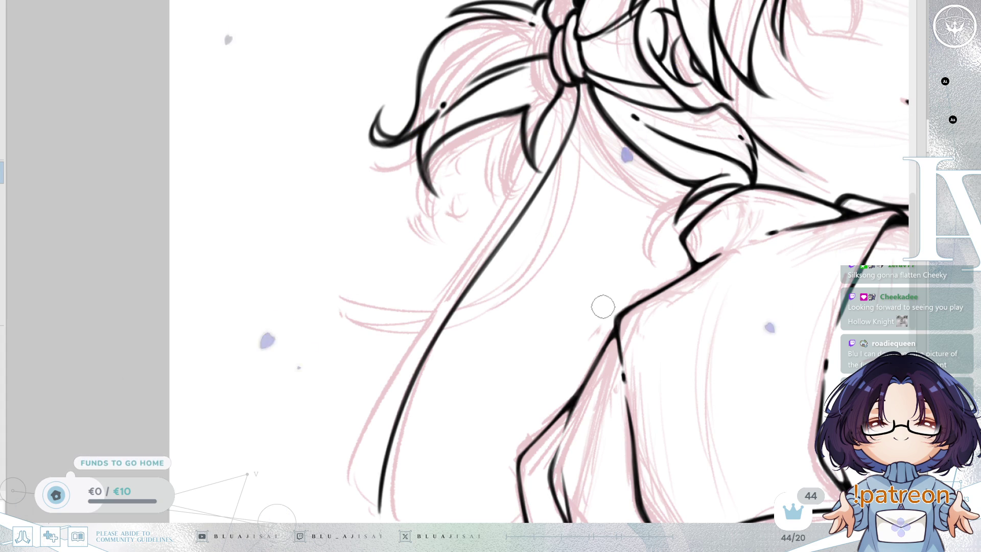
{"action": "scroll", "coordinate": [606, 296], "scroll_direction": "right", "scroll_amount": 3}
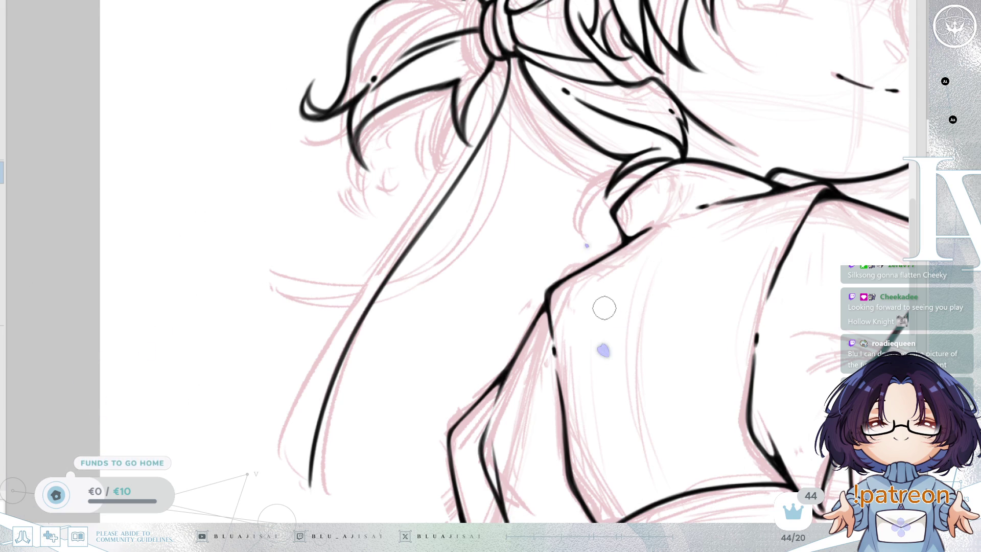
{"action": "left_click_drag", "start_coordinate": [616, 321], "coordinate": [637, 336]}
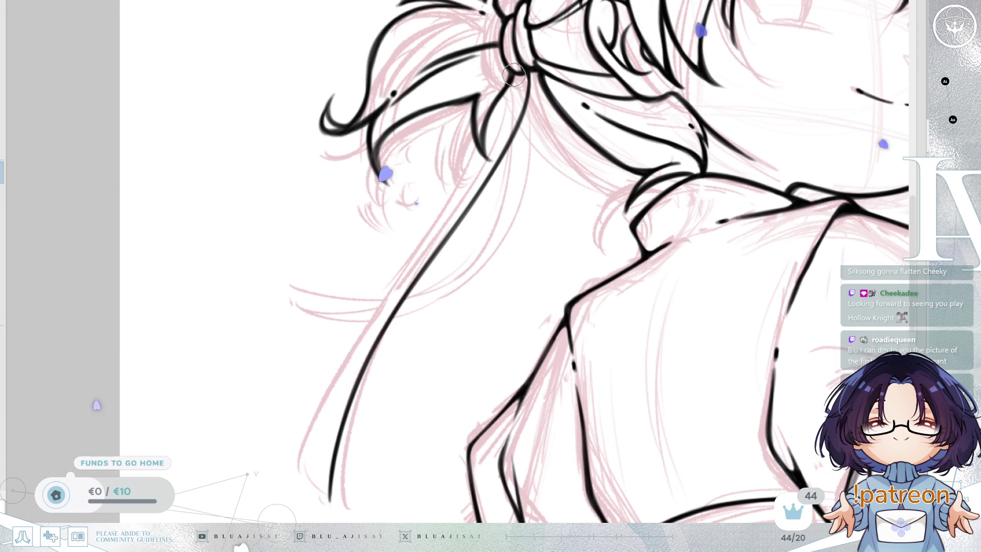
{"action": "left_click_drag", "start_coordinate": [513, 80], "coordinate": [486, 153]}
{"action": "key", "text": "ctrl+z"}
{"action": "key", "text": "ctrl+z"}
{"action": "left_click_drag", "start_coordinate": [511, 78], "coordinate": [485, 154]}
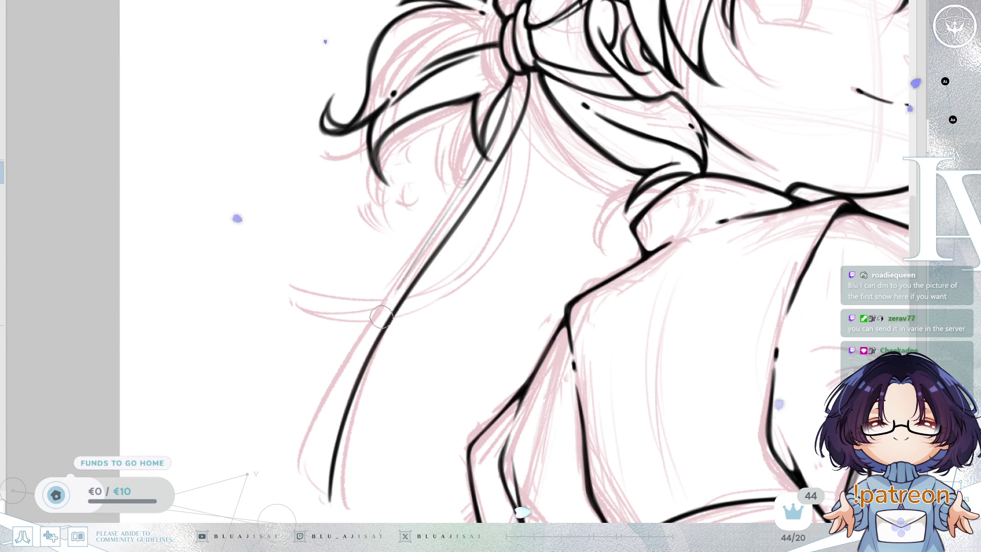
{"action": "left_click_drag", "start_coordinate": [470, 177], "coordinate": [363, 339]}
{"action": "key", "text": "ctrl+z"}
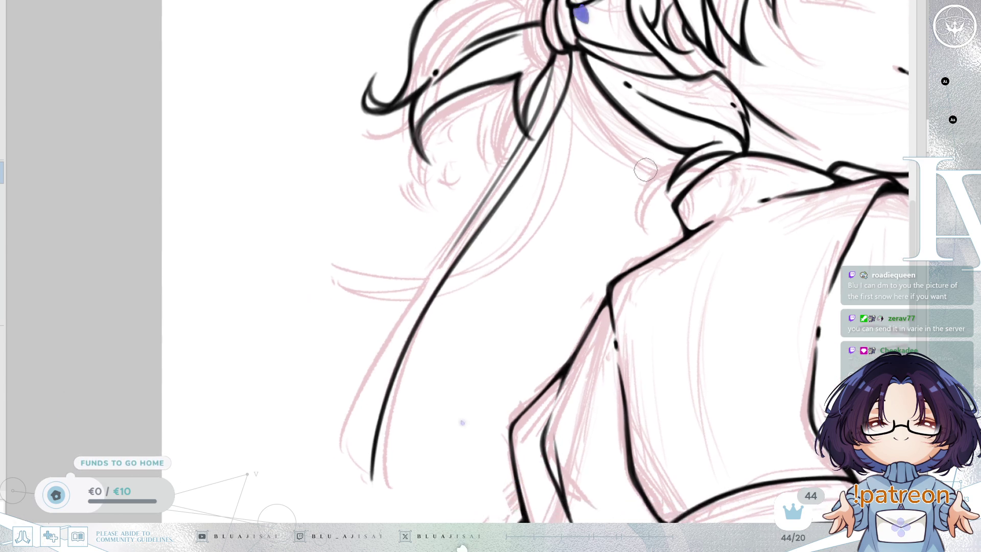
{"action": "key", "text": "h"}
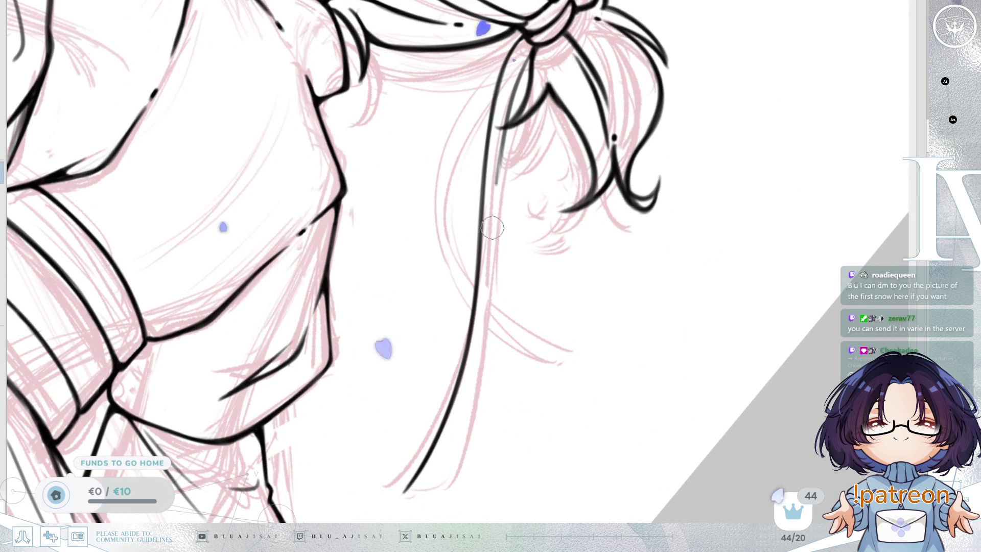
Ink a second line beside the main hair strand, redrawing it until it reaches further down.
{"action": "left_click_drag", "start_coordinate": [507, 110], "coordinate": [491, 256]}
{"action": "key", "text": "ctrl+z"}
{"action": "left_click_drag", "start_coordinate": [508, 117], "coordinate": [493, 230]}
{"action": "key", "text": "ctrl+z"}
{"action": "left_click_drag", "start_coordinate": [509, 115], "coordinate": [492, 227]}
{"action": "left_click_drag", "start_coordinate": [506, 134], "coordinate": [490, 230]}
{"action": "key", "text": "ctrl+z"}
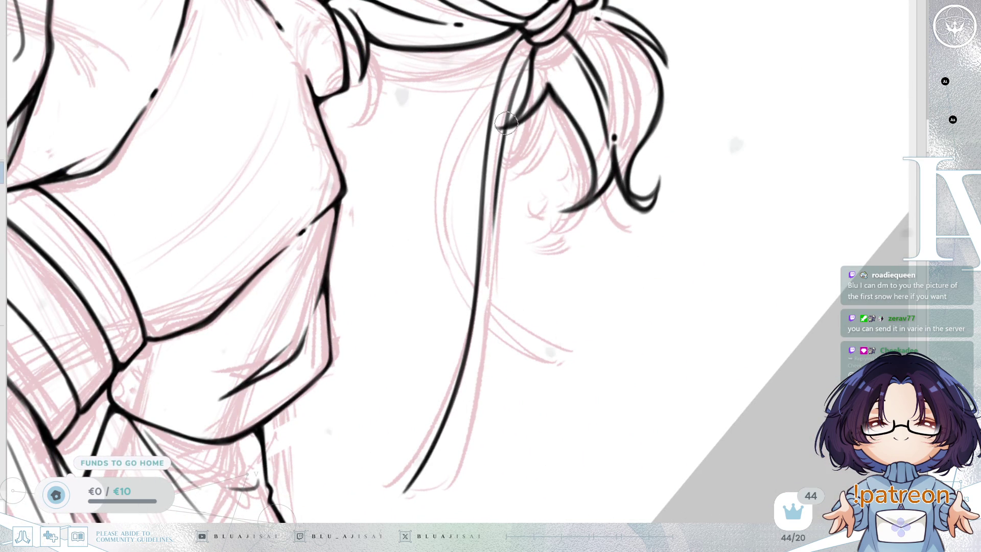
{"action": "key", "text": "ctrl+z"}
{"action": "mouse_move", "coordinate": [508, 110]}
{"action": "left_mouse_down"}
{"action": "mouse_move", "coordinate": [493, 225]}
{"action": "mouse_move", "coordinate": [495, 205]}
{"action": "left_mouse_up"}
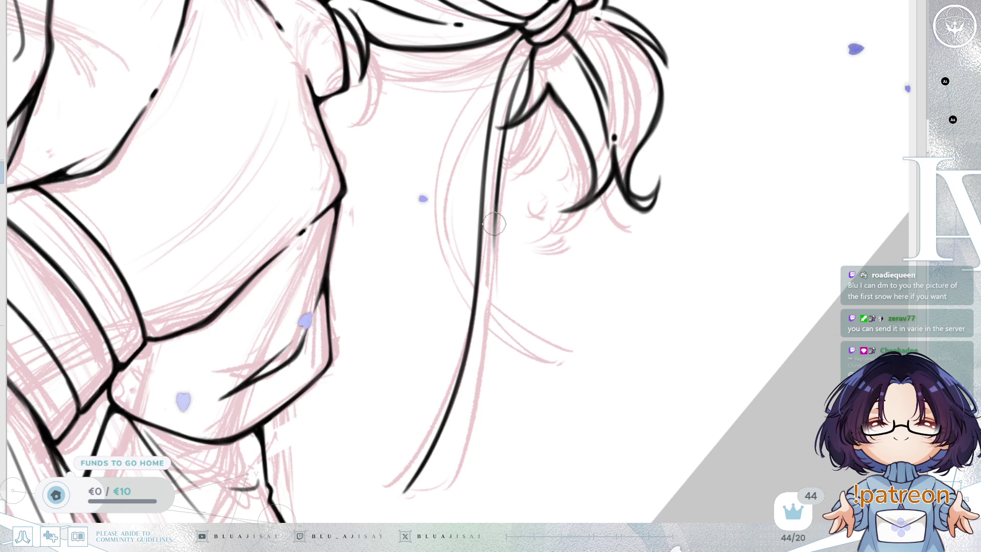
Ink and thicken the ribbon's longer edge and extend its left edge to meet the right.
{"action": "key", "text": "h"}
{"action": "mouse_move", "coordinate": [539, 282]}
{"action": "left_mouse_down"}
{"action": "mouse_move", "coordinate": [565, 267]}
{"action": "mouse_move", "coordinate": [568, 137]}
{"action": "mouse_move", "coordinate": [549, 204]}
{"action": "left_mouse_up"}
{"action": "key", "text": "ctrl+z"}
{"action": "left_click_drag", "start_coordinate": [580, 128], "coordinate": [476, 278]}
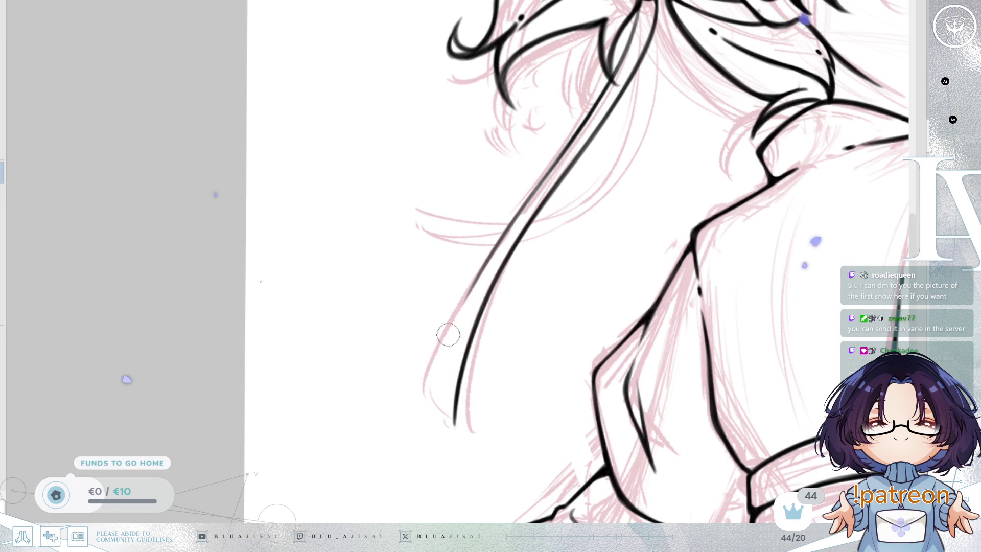
{"action": "left_click_drag", "start_coordinate": [562, 154], "coordinate": [465, 307]}
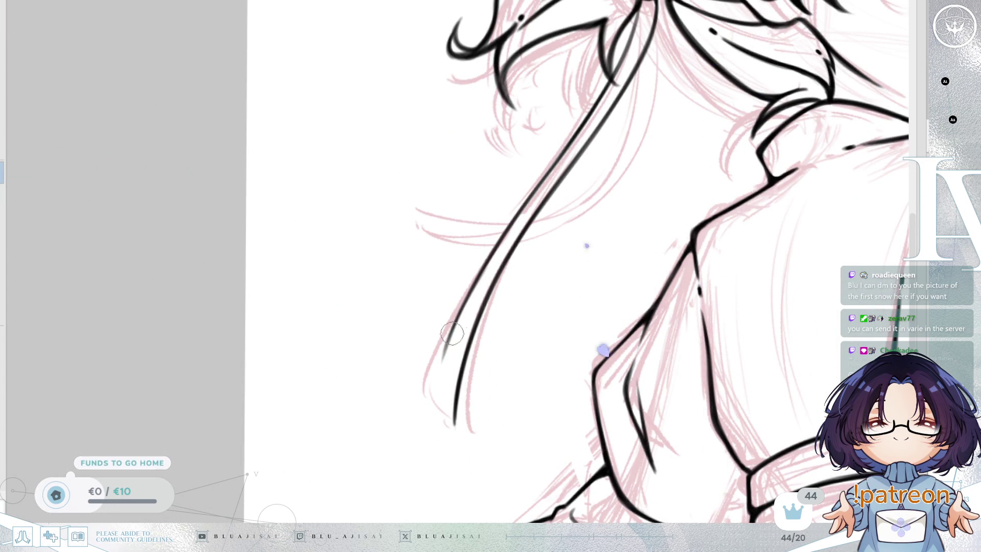
{"action": "left_click_drag", "start_coordinate": [438, 388], "coordinate": [451, 418]}
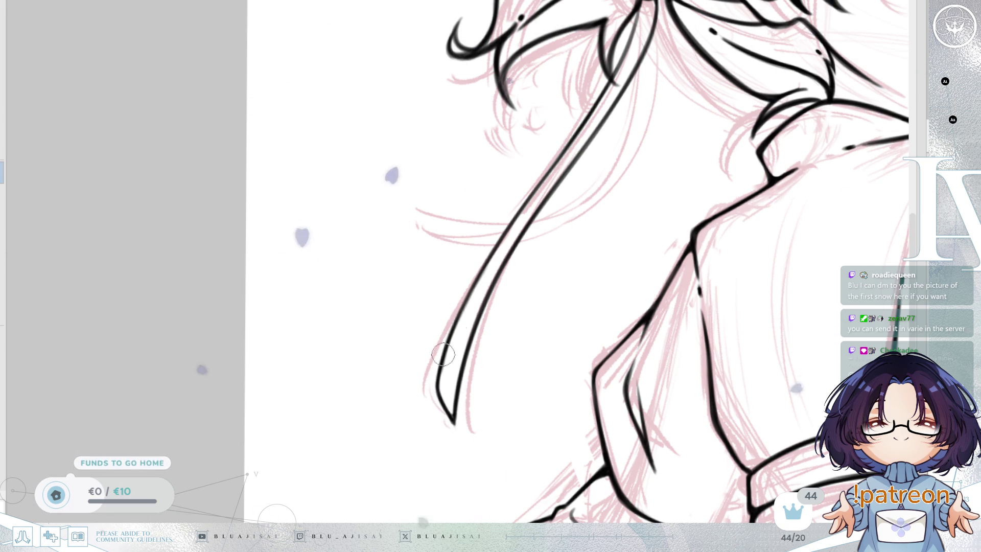
Retrace the ribbon's left outline thicker near its tip.
{"action": "left_click_drag", "start_coordinate": [505, 244], "coordinate": [510, 252]}
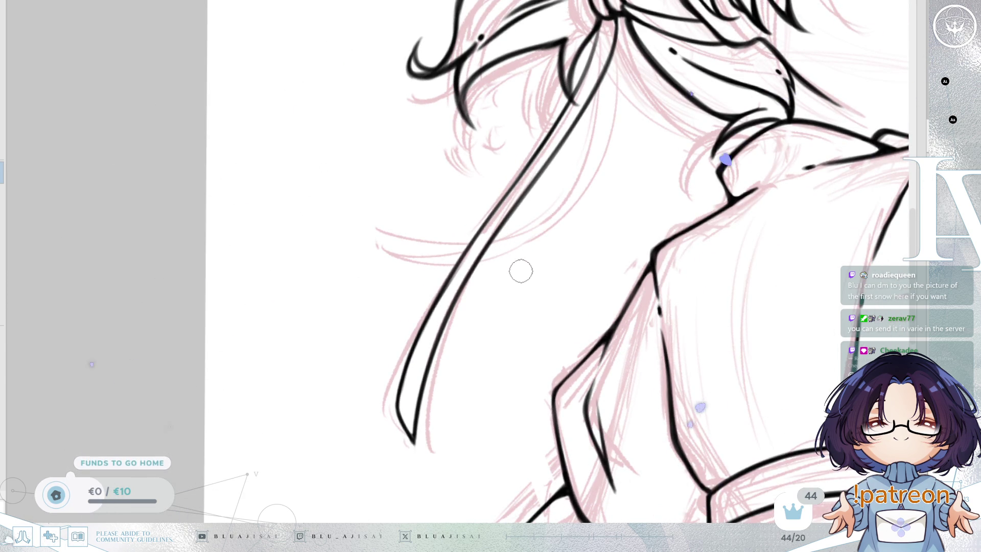
{"action": "left_click_drag", "start_coordinate": [521, 273], "coordinate": [561, 285]}
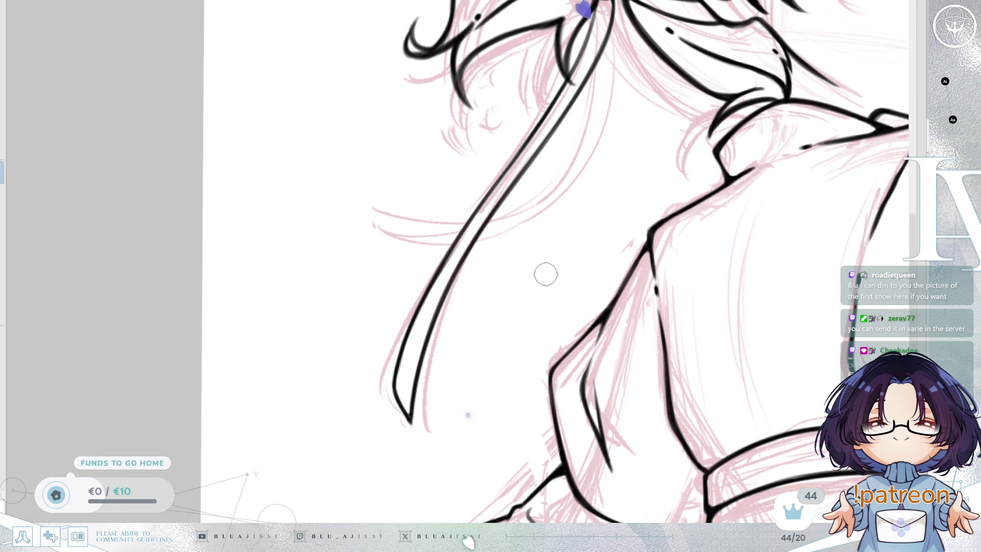
{"action": "scroll", "coordinate": [545, 278], "scroll_direction": "down", "scroll_amount": 2}
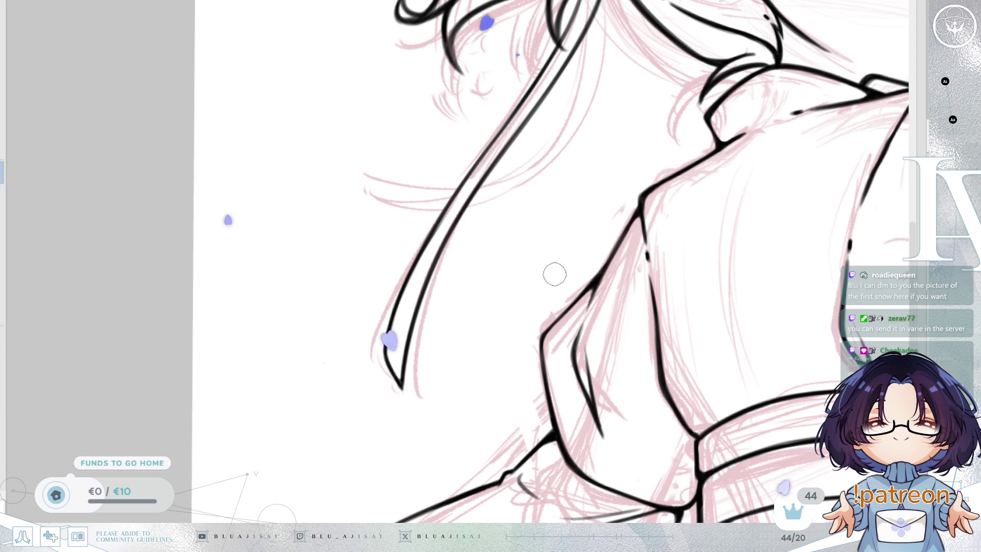
{"action": "scroll", "coordinate": [567, 266], "scroll_direction": "left", "scroll_amount": 2}
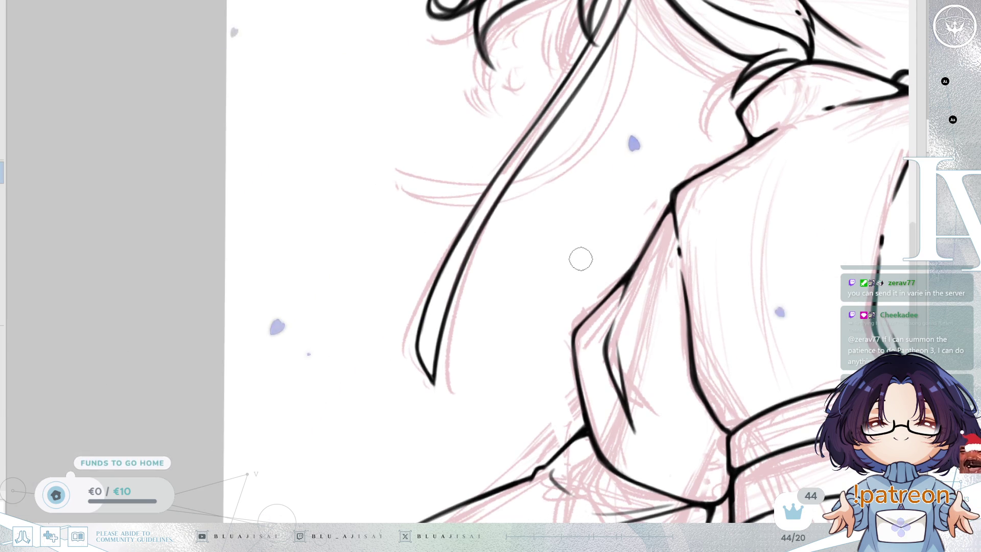
{"action": "scroll", "coordinate": [619, 217], "scroll_direction": "up", "scroll_amount": 1}
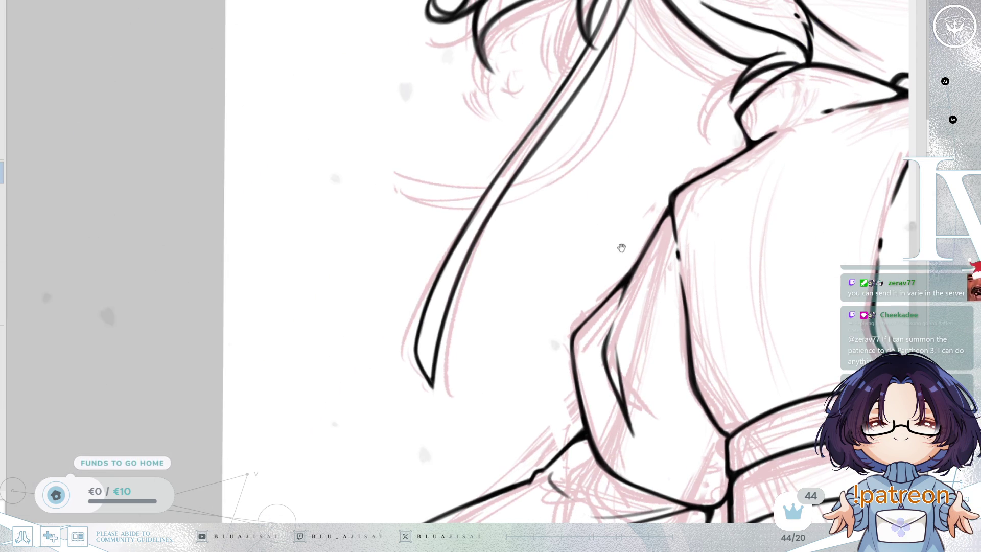
{"action": "scroll", "coordinate": [623, 239], "scroll_direction": "up", "scroll_amount": 1}
{"action": "mouse_move", "coordinate": [561, 258]}
{"action": "left_mouse_down"}
{"action": "mouse_move", "coordinate": [588, 327]}
{"action": "mouse_move", "coordinate": [649, 133]}
{"action": "left_mouse_up"}
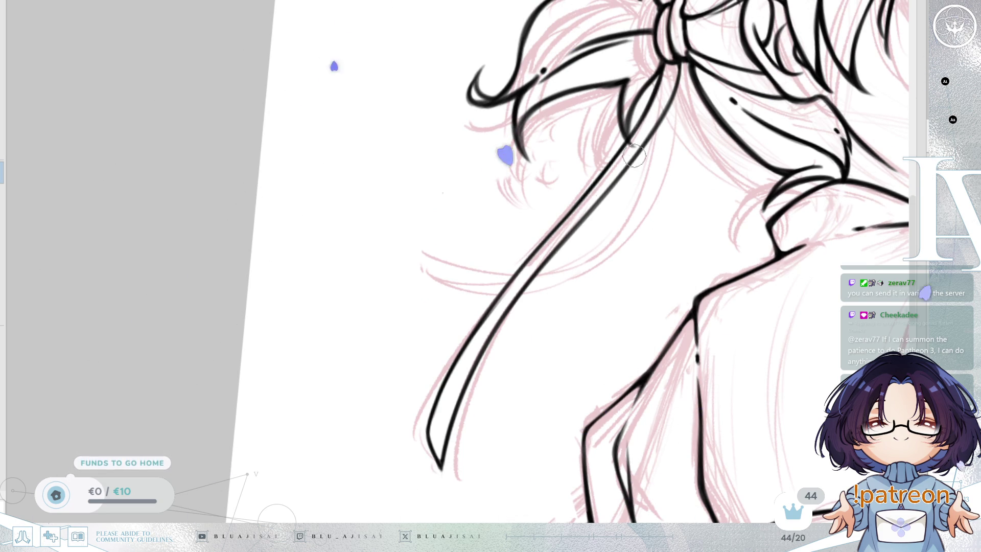
{"action": "mouse_move", "coordinate": [523, 264]}
{"action": "left_mouse_down"}
{"action": "mouse_move", "coordinate": [657, 170]}
{"action": "mouse_move", "coordinate": [650, 190]}
{"action": "mouse_move", "coordinate": [679, 206]}
{"action": "mouse_move", "coordinate": [670, 201]}
{"action": "left_mouse_up"}
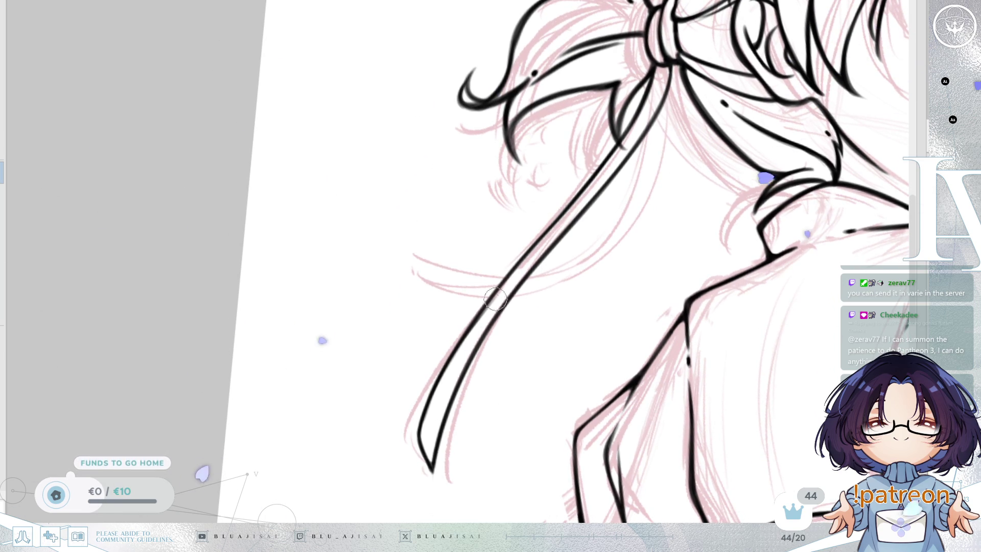
{"action": "left_click_drag", "start_coordinate": [455, 340], "coordinate": [421, 425]}
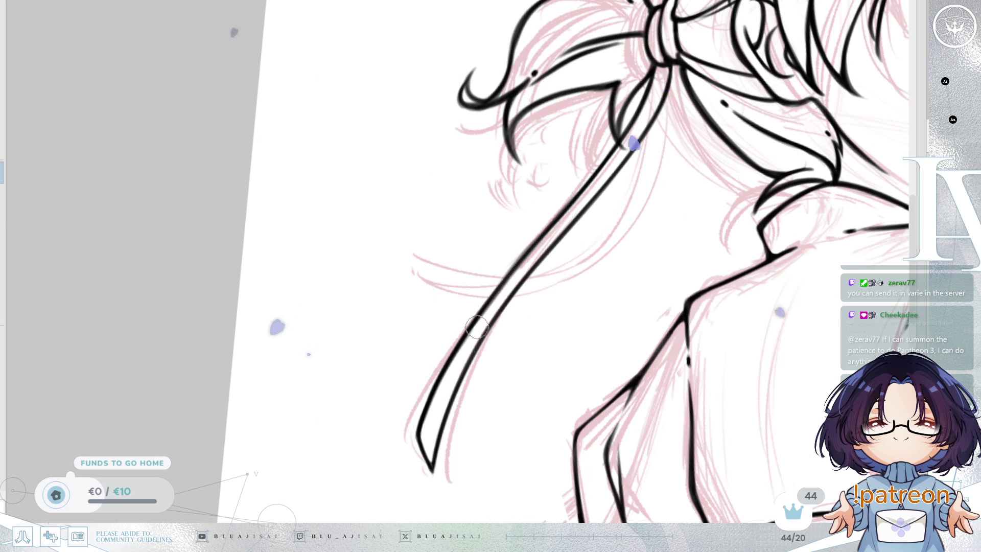
Redraw the stroke left of the ribbon near the hair knot.
{"action": "mouse_move", "coordinate": [544, 273]}
{"action": "left_mouse_down"}
{"action": "mouse_move", "coordinate": [569, 254]}
{"action": "mouse_move", "coordinate": [523, 241]}
{"action": "mouse_move", "coordinate": [541, 263]}
{"action": "left_mouse_up"}
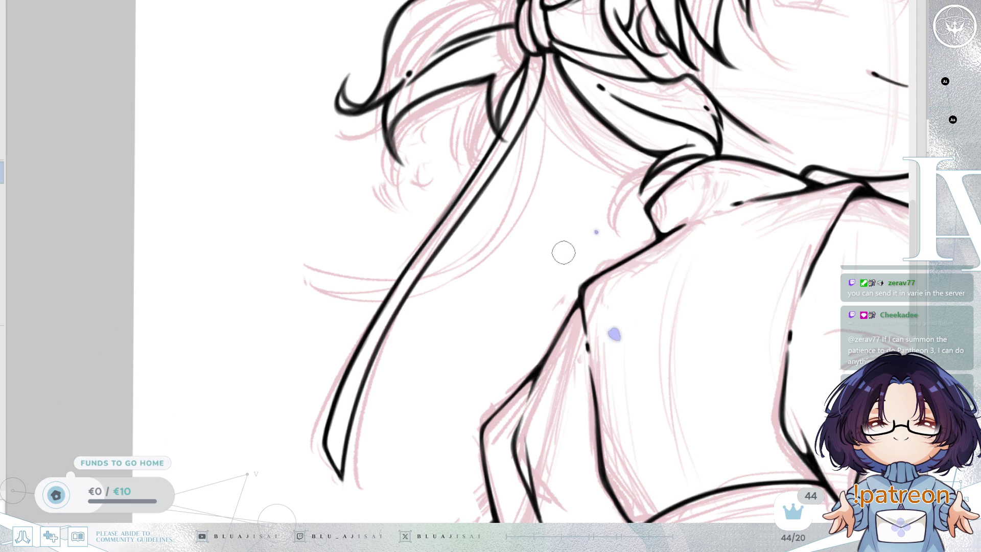
{"action": "mouse_move", "coordinate": [575, 263]}
{"action": "left_mouse_down"}
{"action": "mouse_move", "coordinate": [588, 276]}
{"action": "mouse_move", "coordinate": [567, 284]}
{"action": "mouse_move", "coordinate": [583, 246]}
{"action": "mouse_move", "coordinate": [560, 141]}
{"action": "mouse_move", "coordinate": [538, 313]}
{"action": "left_mouse_up"}
{"action": "key", "text": "ctrl+z"}
{"action": "mouse_move", "coordinate": [562, 133]}
{"action": "left_mouse_down"}
{"action": "mouse_move", "coordinate": [538, 322]}
{"action": "mouse_move", "coordinate": [539, 273]}
{"action": "left_mouse_up"}
Rework the strokes left of the ribbon, settling on a thin line drawn beside it.
{"action": "key", "text": "ctrl+z"}
{"action": "key", "text": "ctrl+z"}
{"action": "left_click_drag", "start_coordinate": [562, 138], "coordinate": [539, 297]}
{"action": "mouse_move", "coordinate": [574, 340]}
{"action": "left_mouse_down"}
{"action": "mouse_move", "coordinate": [591, 262]}
{"action": "mouse_move", "coordinate": [631, 271]}
{"action": "left_mouse_up"}
{"action": "key", "text": "ctrl+z"}
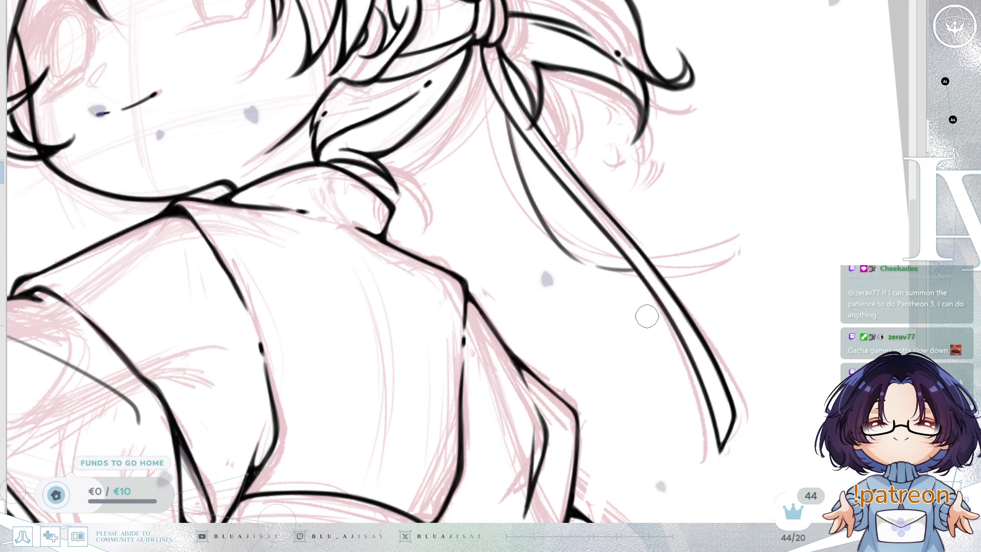
{"action": "scroll", "coordinate": [644, 320], "scroll_direction": "up", "scroll_amount": 2}
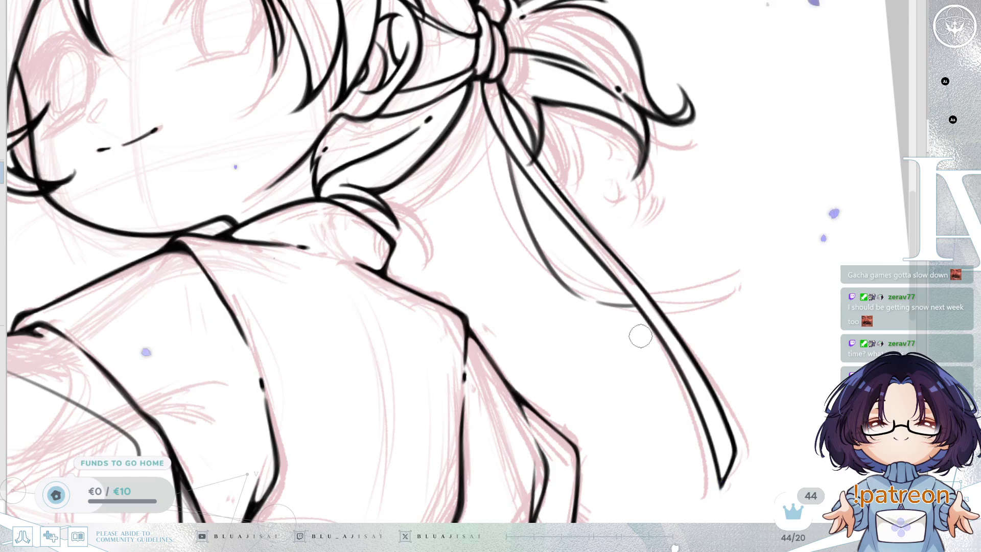
{"action": "left_click_drag", "start_coordinate": [647, 369], "coordinate": [646, 374]}
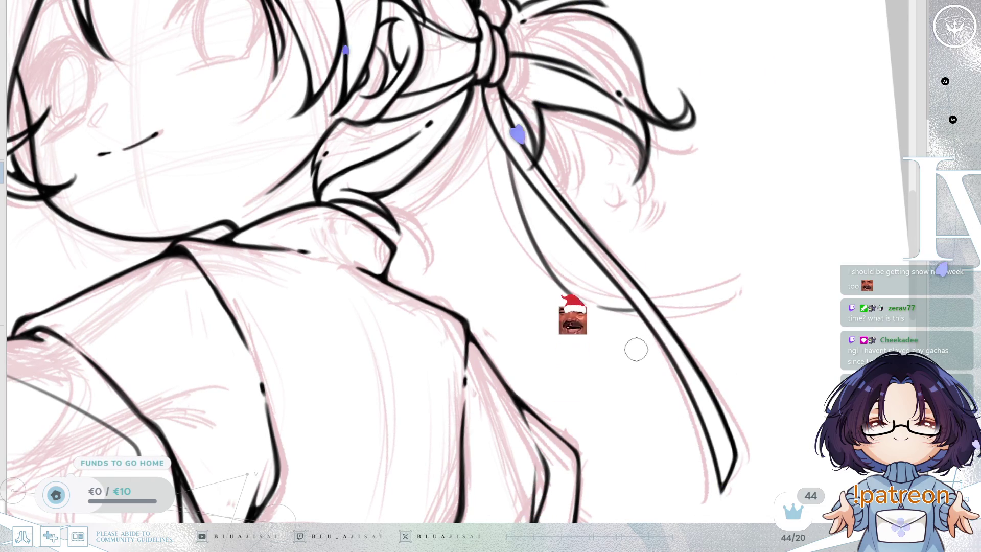
{"action": "scroll", "coordinate": [637, 350], "scroll_direction": "up", "scroll_amount": 4}
{"action": "left_click_drag", "start_coordinate": [637, 329], "coordinate": [606, 174]}
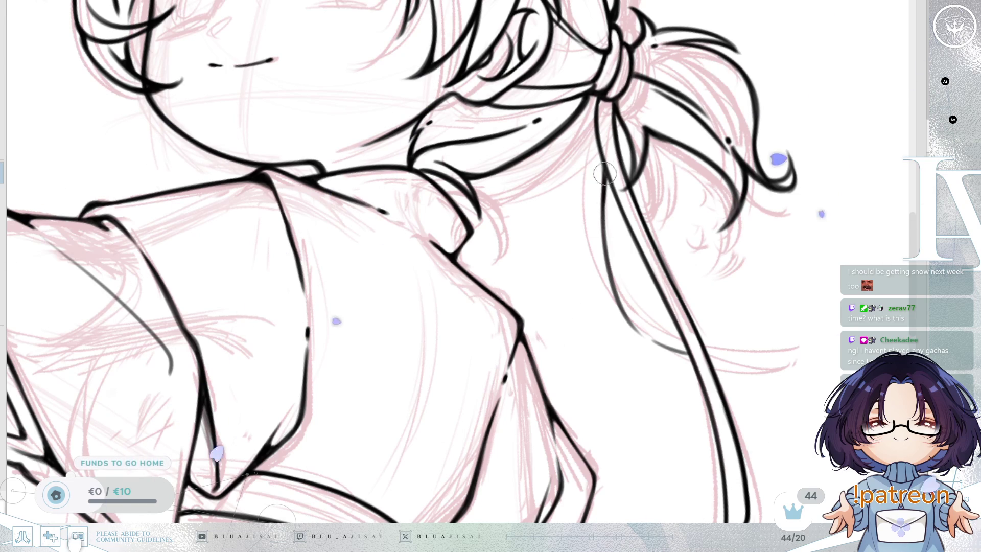
{"action": "left_click_drag", "start_coordinate": [594, 125], "coordinate": [590, 223]}
{"action": "key", "text": "ctrl+z"}
{"action": "left_click_drag", "start_coordinate": [593, 136], "coordinate": [589, 235]}
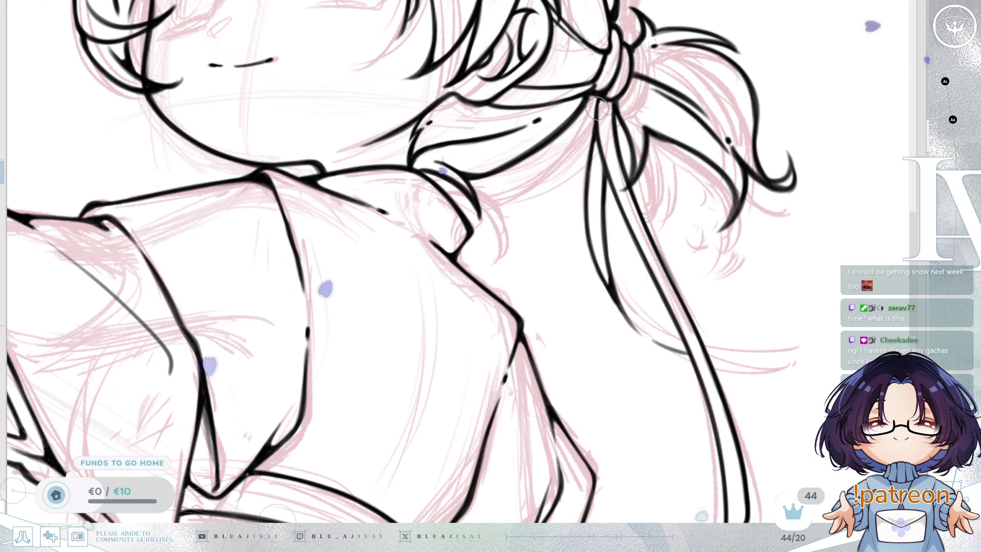
Rotate the view diagonally and ink a thin line along the ribbon.
{"action": "key", "text": "asciicircum"}
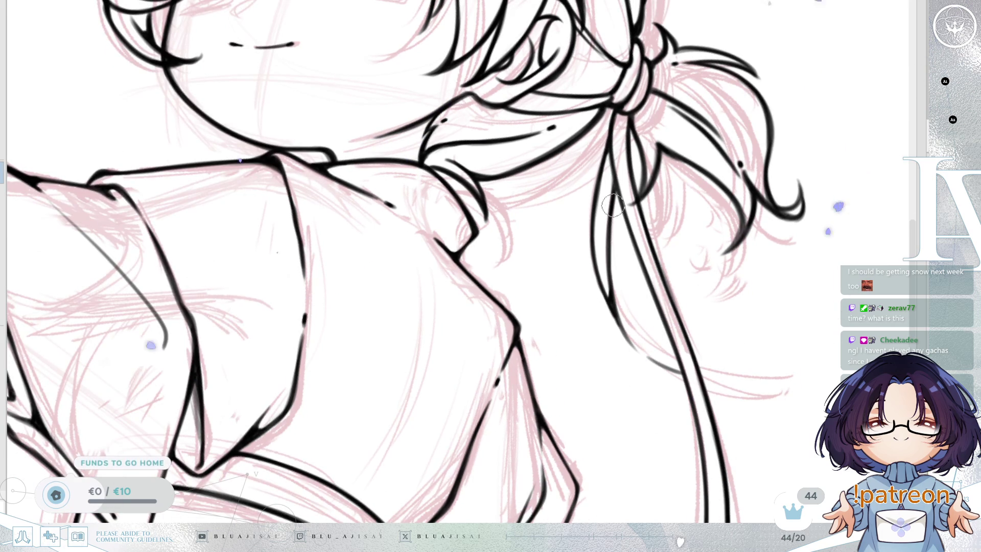
{"action": "left_click_drag", "start_coordinate": [611, 222], "coordinate": [749, 215]}
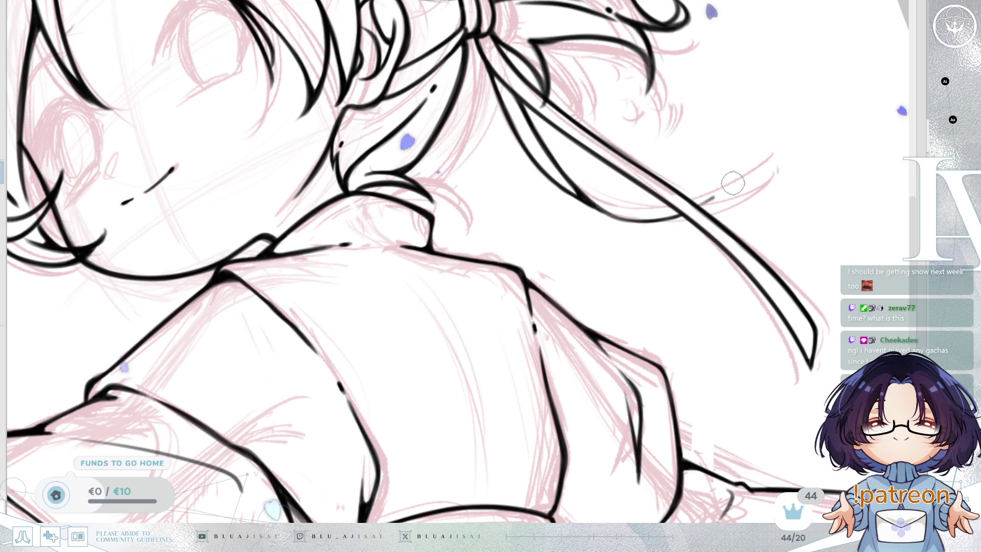
{"action": "mouse_move", "coordinate": [755, 159]}
{"action": "left_mouse_down"}
{"action": "mouse_move", "coordinate": [700, 205]}
{"action": "mouse_move", "coordinate": [710, 214]}
{"action": "mouse_move", "coordinate": [651, 251]}
{"action": "mouse_move", "coordinate": [659, 269]}
{"action": "mouse_move", "coordinate": [676, 270]}
{"action": "mouse_move", "coordinate": [657, 218]}
{"action": "mouse_move", "coordinate": [678, 228]}
{"action": "left_mouse_up"}
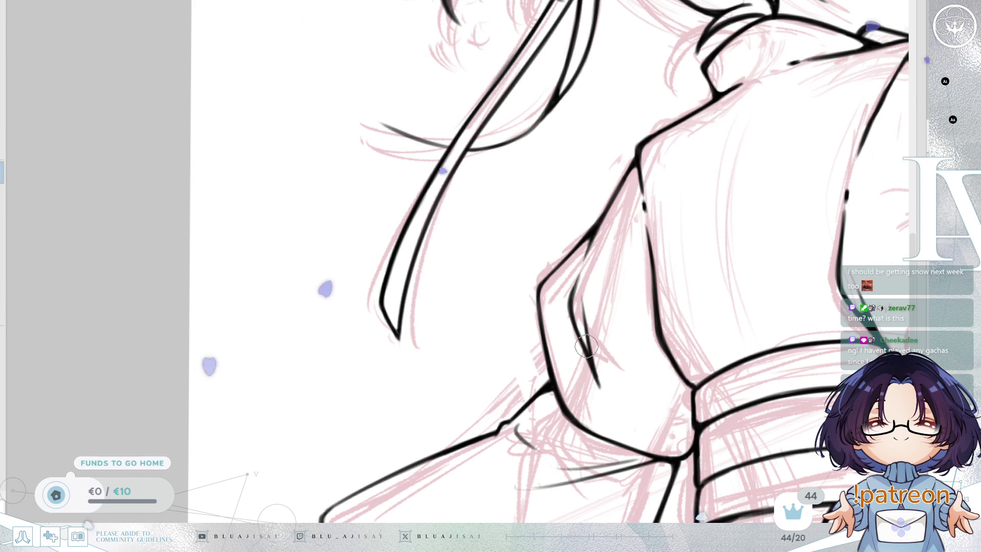
Add a small hook to the curved line's end and thicken the faint ribbon outline.
{"action": "mouse_move", "coordinate": [506, 208]}
{"action": "left_mouse_down"}
{"action": "mouse_move", "coordinate": [567, 291]}
{"action": "mouse_move", "coordinate": [580, 258]}
{"action": "mouse_move", "coordinate": [525, 214]}
{"action": "left_mouse_up"}
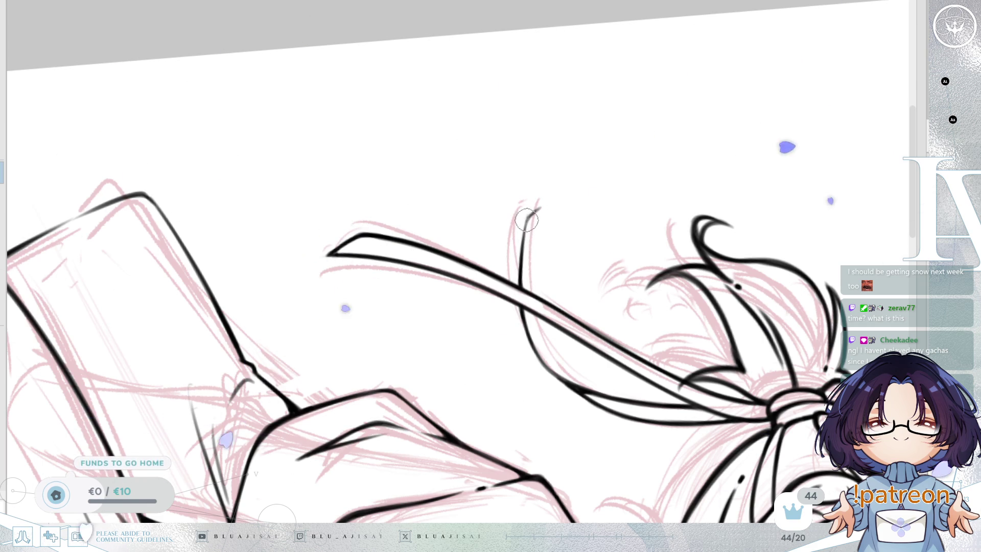
{"action": "scroll", "coordinate": [527, 216], "scroll_direction": "down", "scroll_amount": 1}
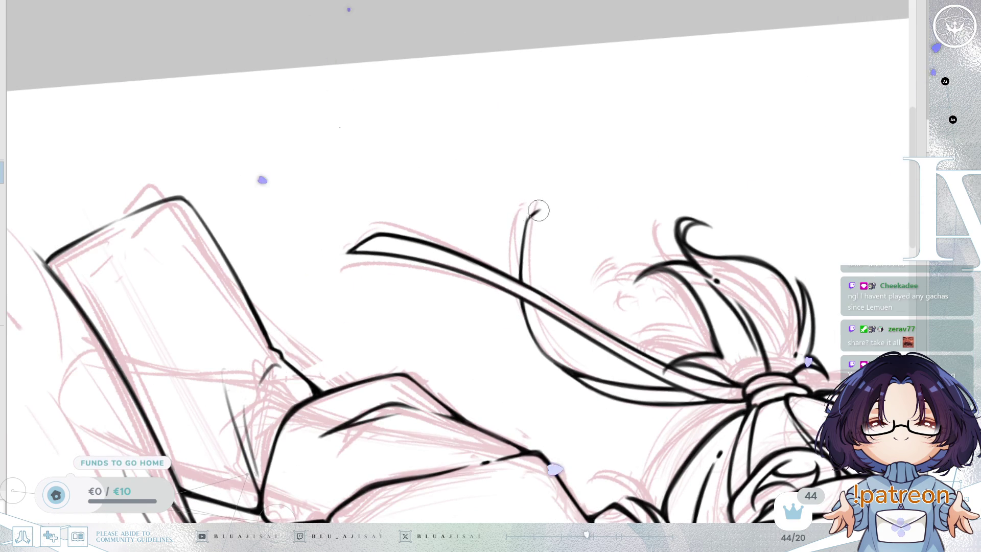
{"action": "mouse_move", "coordinate": [527, 284]}
{"action": "left_mouse_down"}
{"action": "mouse_move", "coordinate": [790, 45]}
{"action": "mouse_move", "coordinate": [748, 118]}
{"action": "mouse_move", "coordinate": [723, 205]}
{"action": "mouse_move", "coordinate": [722, 249]}
{"action": "mouse_move", "coordinate": [743, 252]}
{"action": "left_mouse_up"}
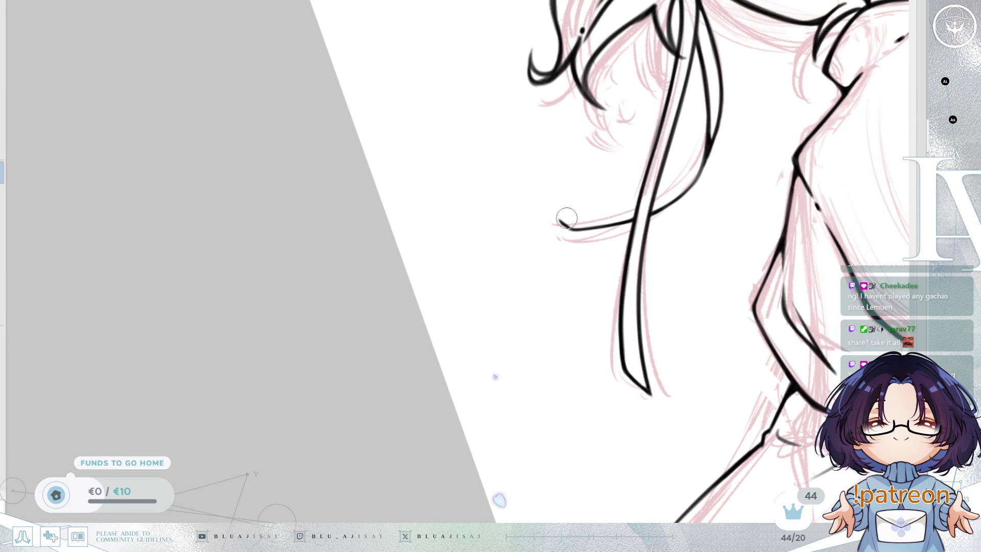
{"action": "scroll", "coordinate": [562, 216], "scroll_direction": "up", "scroll_amount": 2}
{"action": "left_click_drag", "start_coordinate": [571, 210], "coordinate": [559, 226]}
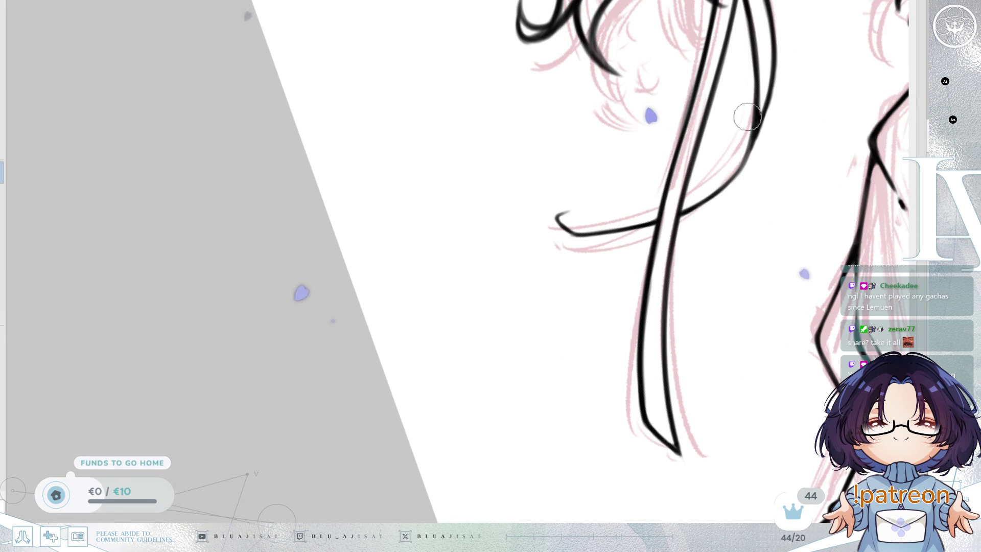
{"action": "mouse_move", "coordinate": [761, 128]}
{"action": "left_mouse_down"}
{"action": "mouse_move", "coordinate": [680, 252]}
{"action": "mouse_move", "coordinate": [787, 249]}
{"action": "mouse_move", "coordinate": [622, 270]}
{"action": "mouse_move", "coordinate": [737, 228]}
{"action": "mouse_move", "coordinate": [620, 377]}
{"action": "mouse_move", "coordinate": [715, 261]}
{"action": "mouse_move", "coordinate": [712, 212]}
{"action": "mouse_move", "coordinate": [704, 220]}
{"action": "mouse_move", "coordinate": [726, 249]}
{"action": "left_mouse_up"}
{"action": "left_click_drag", "start_coordinate": [654, 227], "coordinate": [633, 180]}
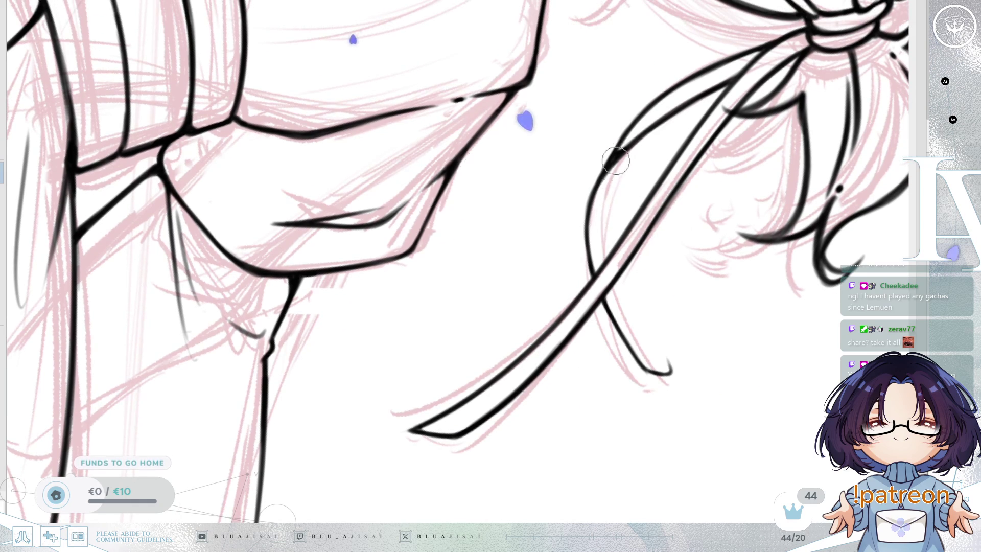
Thicken the ribbon strand's right edge near the crossing, checking it in a mirrored view.
{"action": "left_click_drag", "start_coordinate": [615, 276], "coordinate": [660, 389]}
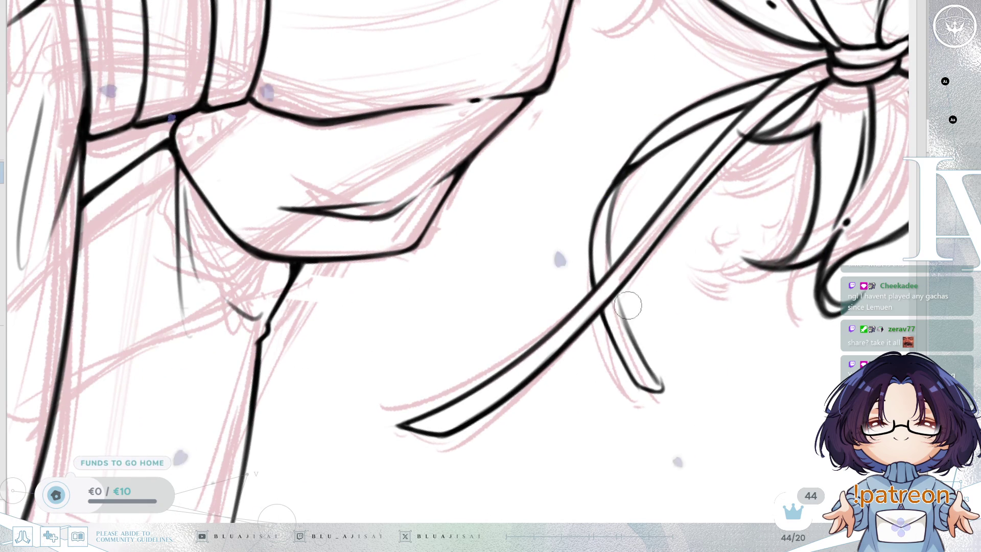
{"action": "left_click_drag", "start_coordinate": [629, 307], "coordinate": [646, 358]}
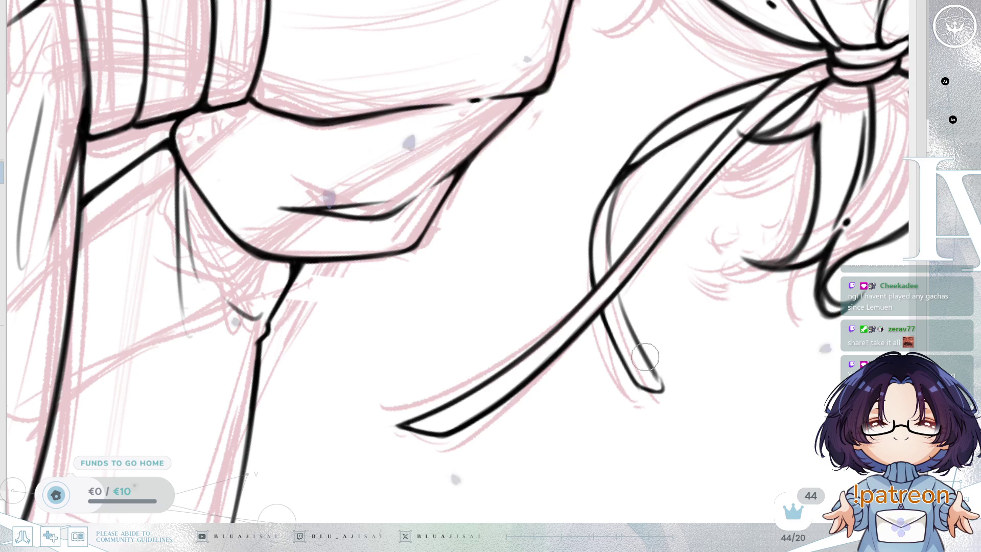
{"action": "key", "text": "h"}
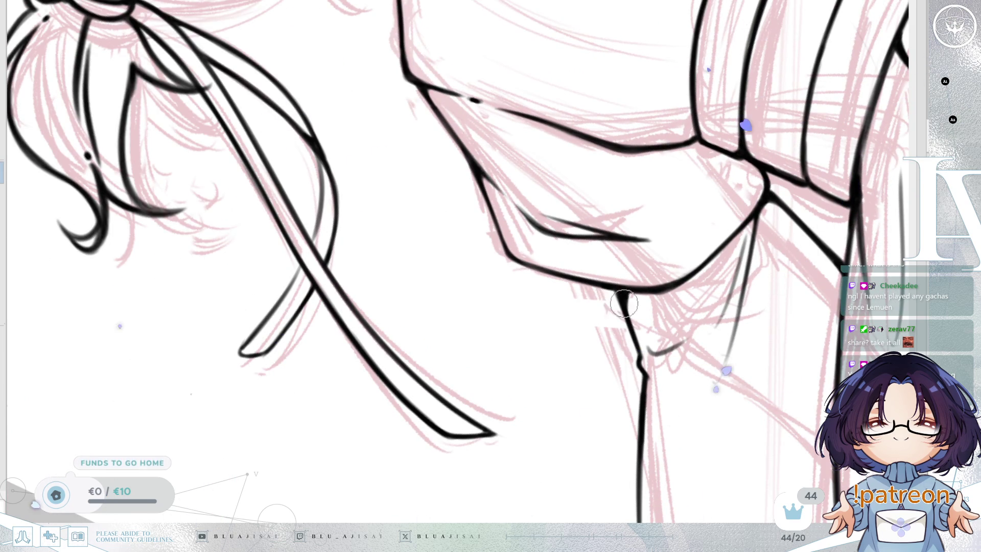
{"action": "left_click_drag", "start_coordinate": [622, 305], "coordinate": [676, 257]}
{"action": "key", "text": "h"}
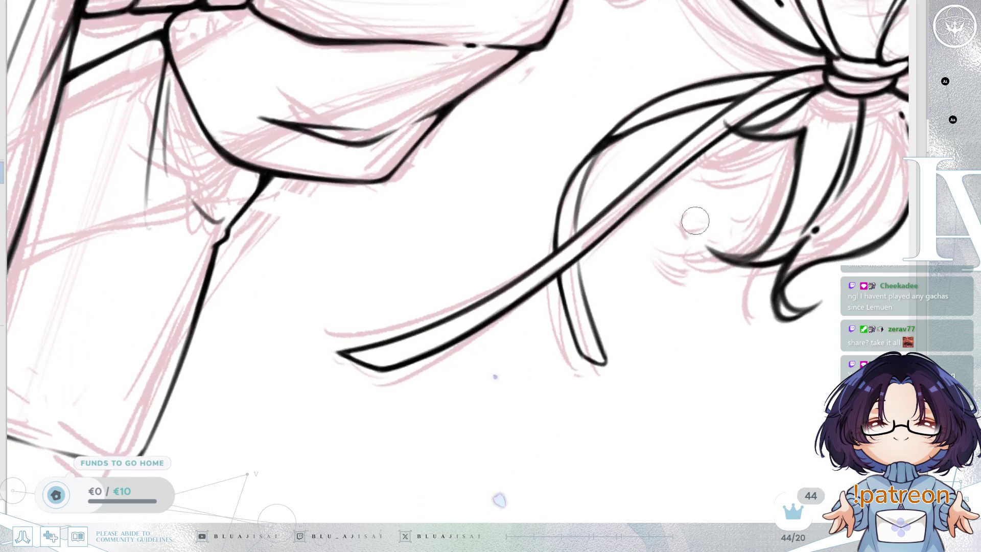
Redraw the ribbon's left outline near the crossing, then reframe the view on the bow knot.
{"action": "mouse_move", "coordinate": [599, 149]}
{"action": "left_mouse_down"}
{"action": "mouse_move", "coordinate": [562, 252]}
{"action": "mouse_move", "coordinate": [577, 201]}
{"action": "left_mouse_up"}
{"action": "key", "text": "ctrl+z"}
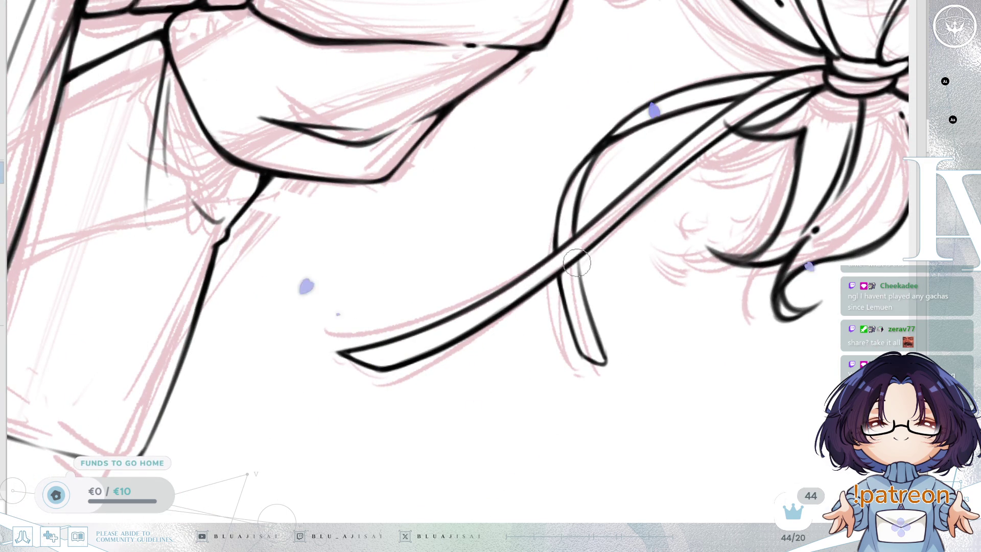
{"action": "mouse_move", "coordinate": [647, 265]}
{"action": "left_mouse_down"}
{"action": "mouse_move", "coordinate": [634, 251]}
{"action": "mouse_move", "coordinate": [667, 284]}
{"action": "mouse_move", "coordinate": [676, 242]}
{"action": "left_mouse_up"}
{"action": "key", "text": "h"}
{"action": "mouse_move", "coordinate": [415, 376]}
{"action": "left_mouse_down"}
{"action": "mouse_move", "coordinate": [562, 315]}
{"action": "mouse_move", "coordinate": [668, 247]}
{"action": "mouse_move", "coordinate": [688, 209]}
{"action": "left_mouse_up"}
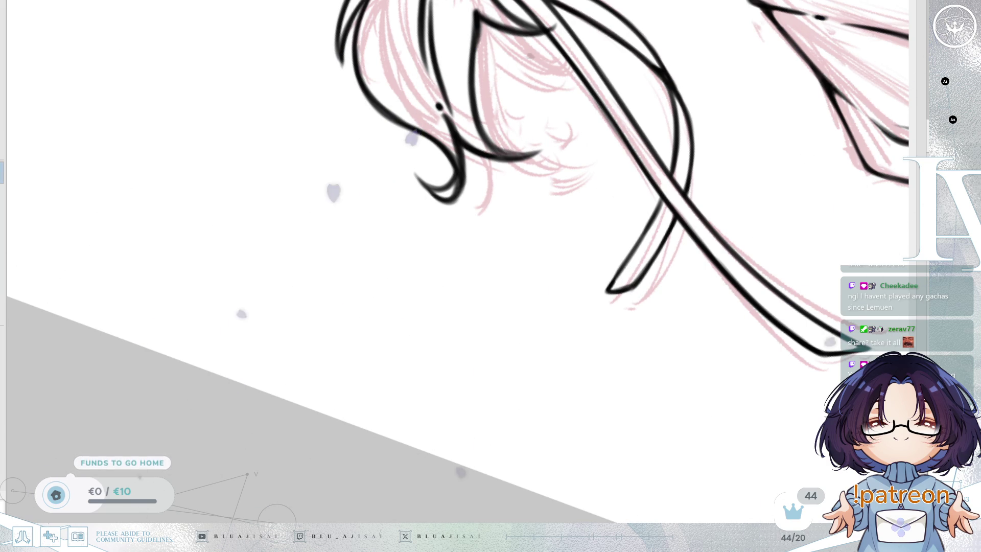
{"action": "key", "text": "End"}
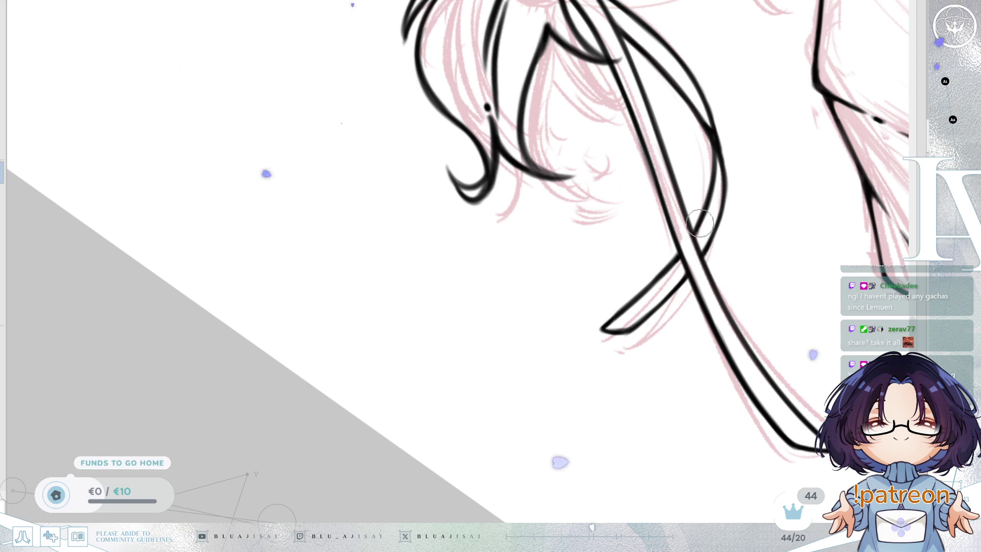
{"action": "key", "text": "5"}
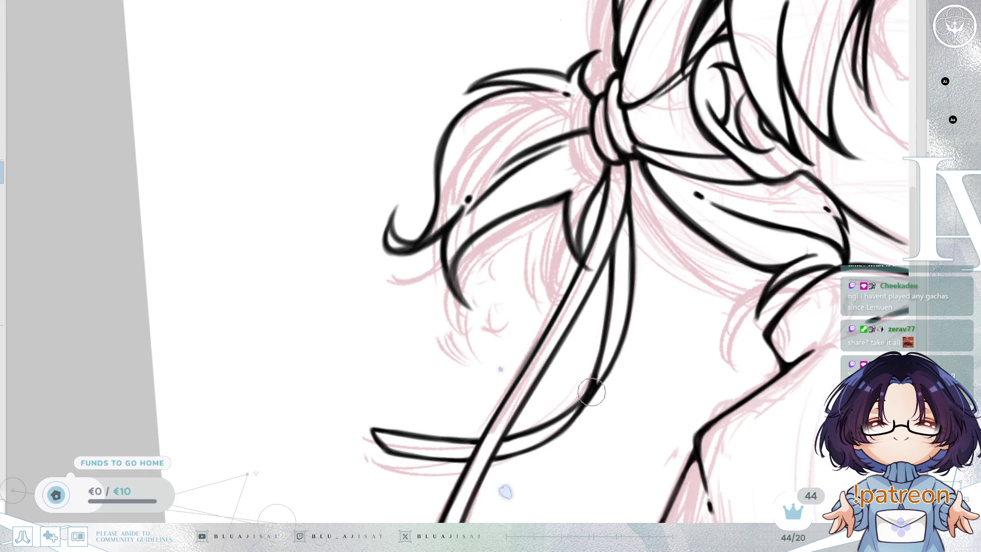
Zoom out and centre the full chibi kimono figure, mirroring briefly to check its proportions.
{"action": "scroll", "coordinate": [576, 405], "scroll_direction": "down", "scroll_amount": 3}
{"action": "scroll", "coordinate": [676, 218], "scroll_direction": "down", "scroll_amount": 3}
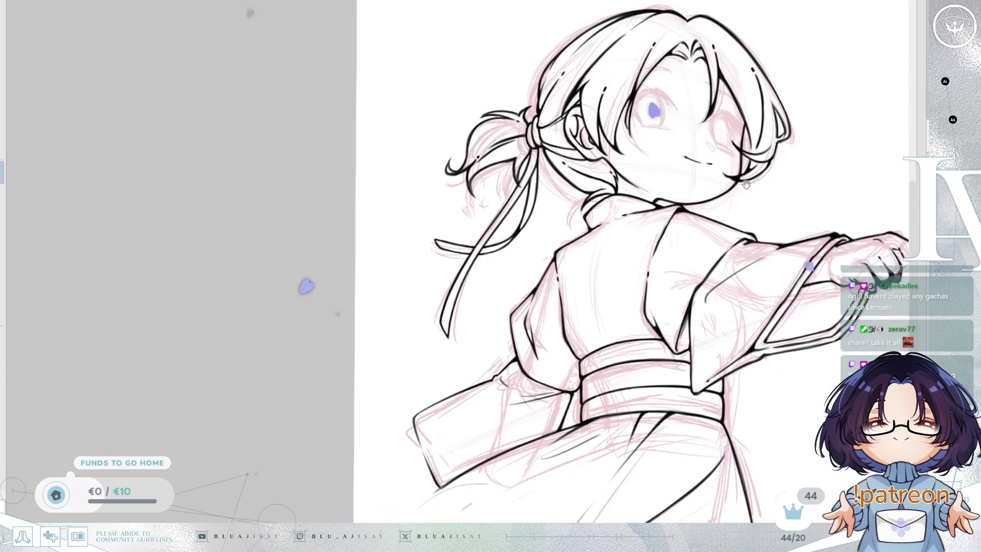
{"action": "key", "text": "h"}
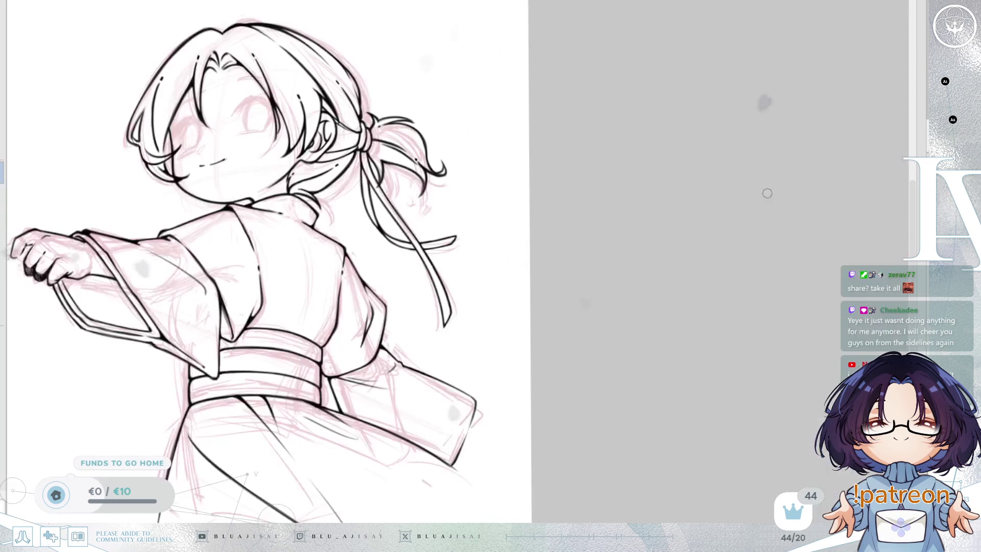
{"action": "key", "text": "h"}
{"action": "left_click_drag", "start_coordinate": [747, 256], "coordinate": [681, 220]}
{"action": "scroll", "coordinate": [682, 219], "scroll_direction": "down", "scroll_amount": 5}
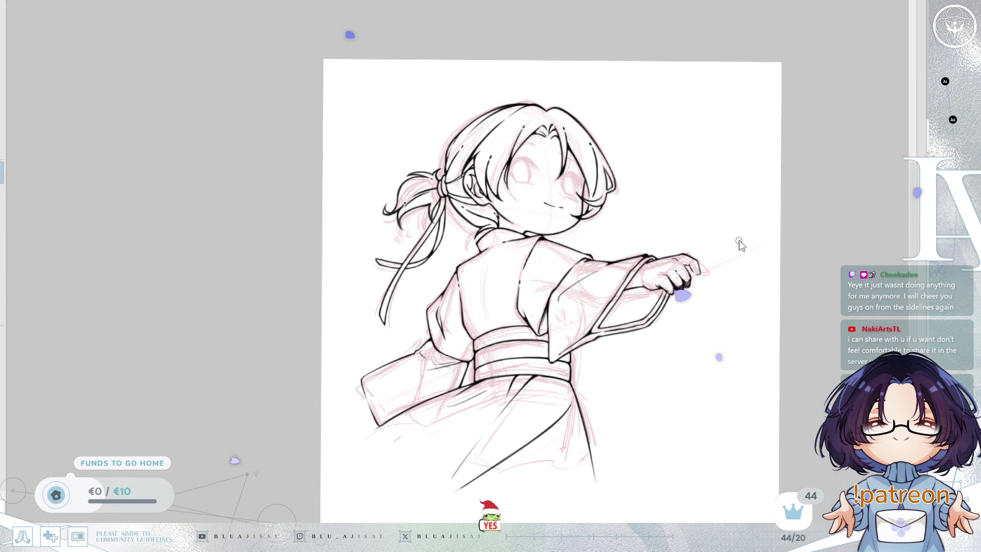
{"action": "left_click_drag", "start_coordinate": [731, 243], "coordinate": [735, 243]}
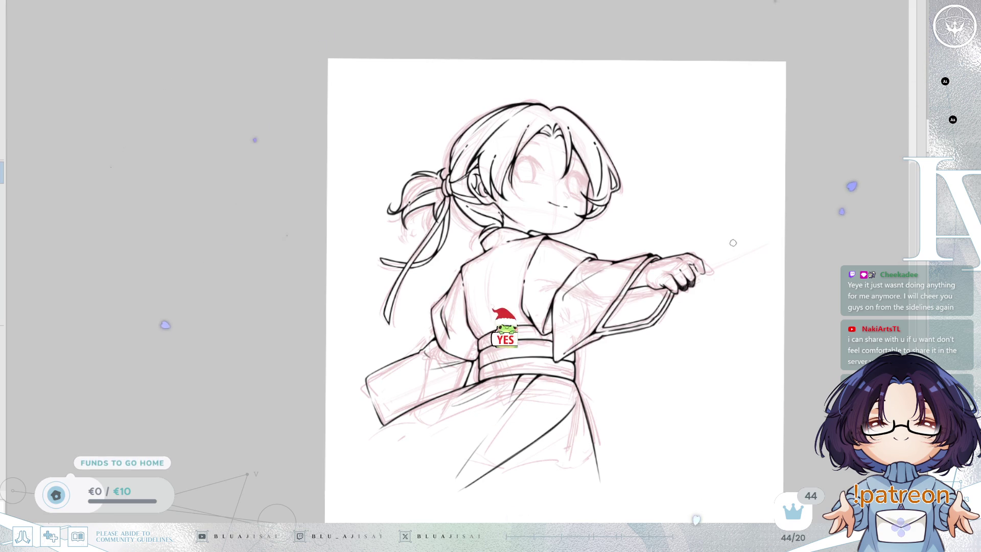
{"action": "mouse_move", "coordinate": [748, 239]}
{"action": "left_mouse_down"}
{"action": "mouse_move", "coordinate": [767, 230]}
{"action": "mouse_move", "coordinate": [767, 240]}
{"action": "mouse_move", "coordinate": [714, 245]}
{"action": "left_mouse_up"}
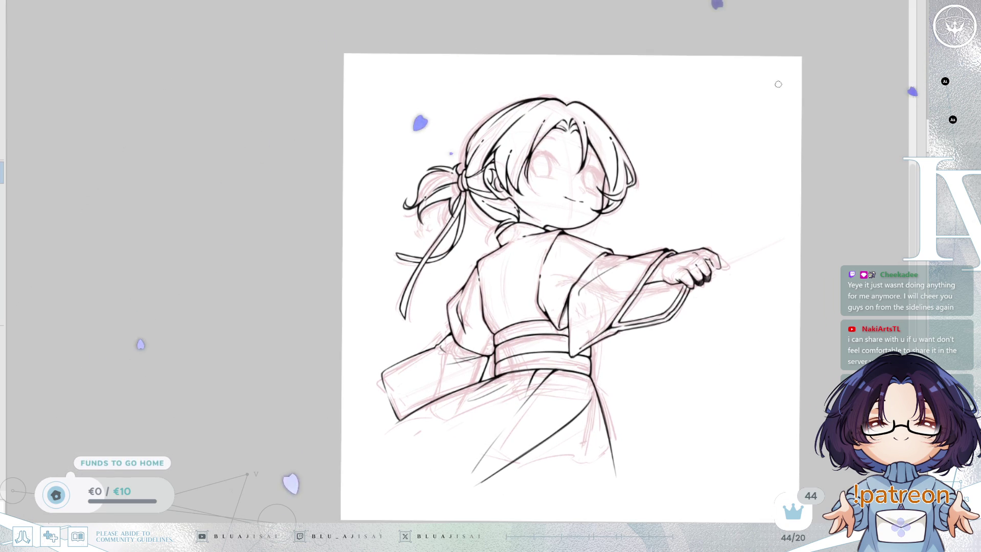
{"action": "scroll", "coordinate": [751, 306], "scroll_direction": "up", "scroll_amount": 3}
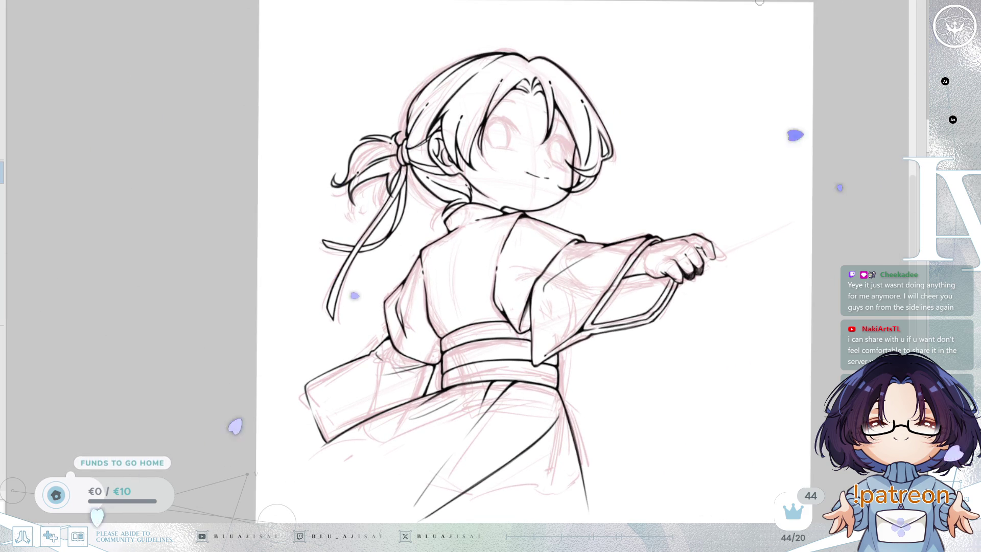
{"action": "scroll", "coordinate": [762, 127], "scroll_direction": "up", "scroll_amount": 3}
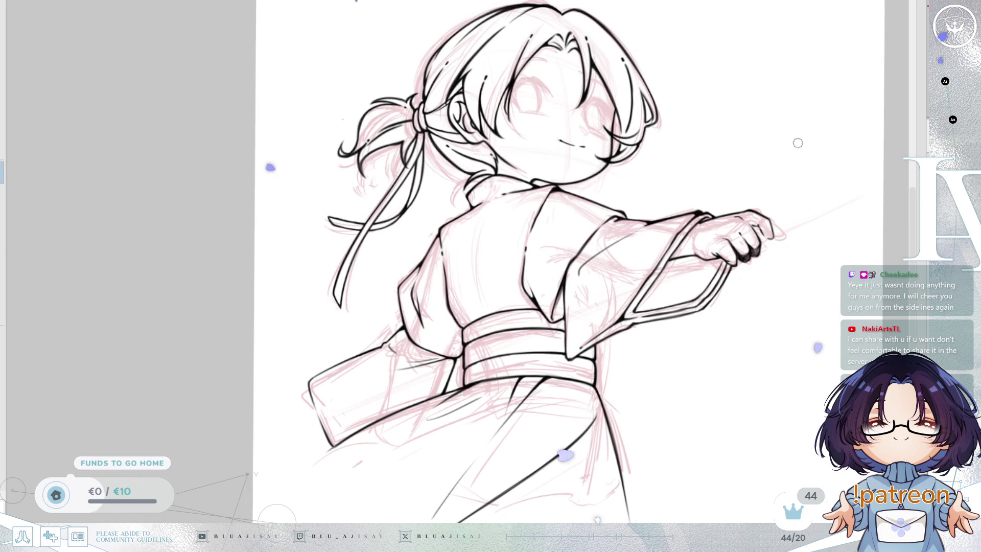
{"action": "left_click_drag", "start_coordinate": [798, 142], "coordinate": [797, 167]}
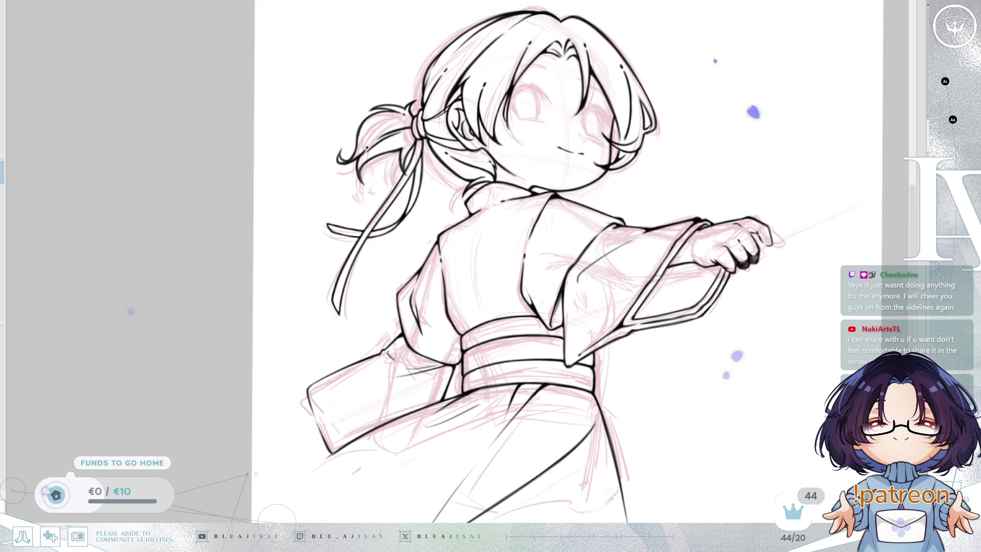
{"action": "left_click_drag", "start_coordinate": [629, 223], "coordinate": [637, 320]}
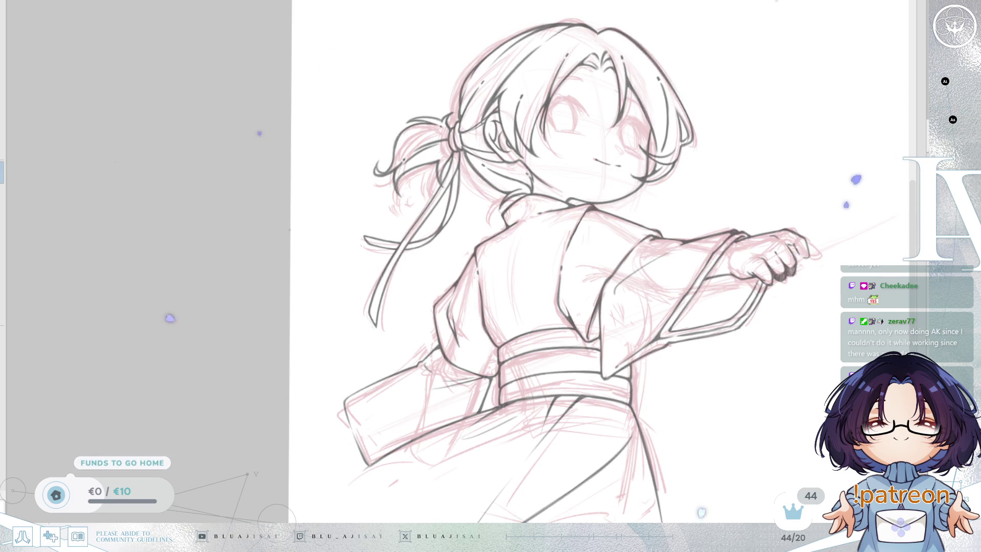
Zoom onto the head in a mirrored view and shrink the brush for fine earring detail.
{"action": "scroll", "coordinate": [741, 234], "scroll_direction": "up", "scroll_amount": 4}
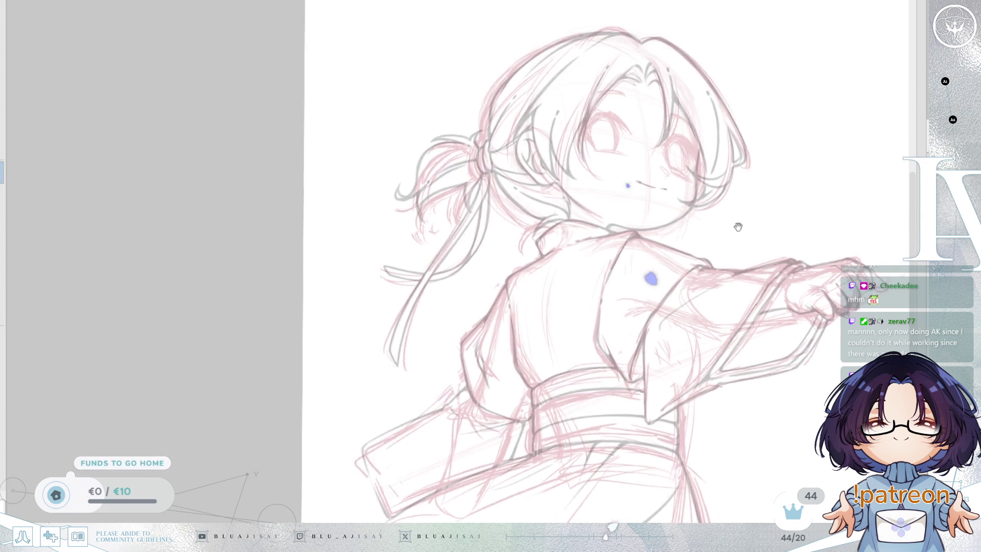
{"action": "key", "text": "h"}
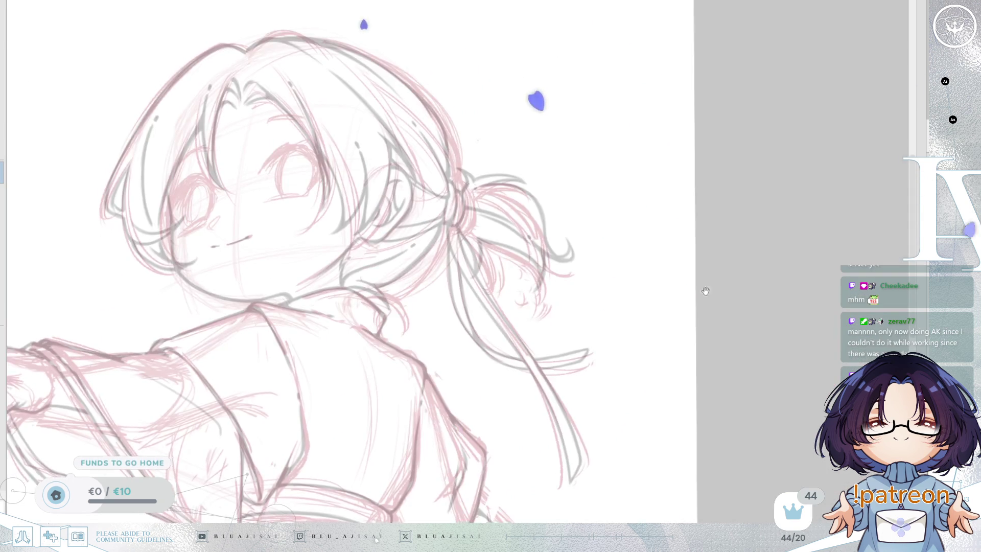
{"action": "scroll", "coordinate": [690, 296], "scroll_direction": "up", "scroll_amount": 2}
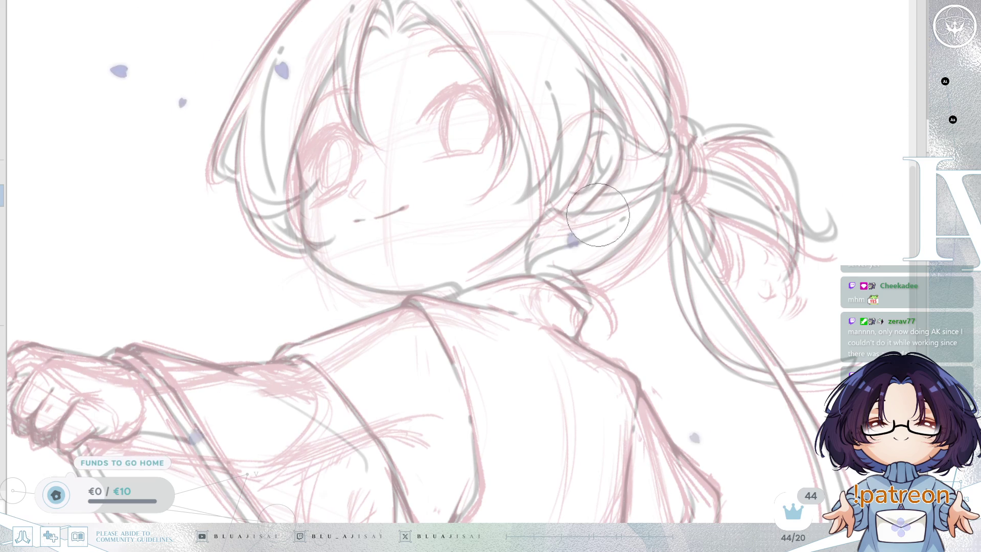
{"action": "key", "text": "bracketleft"}
{"action": "key", "text": "bracketleft"}
{"action": "key", "text": "bracketleft"}
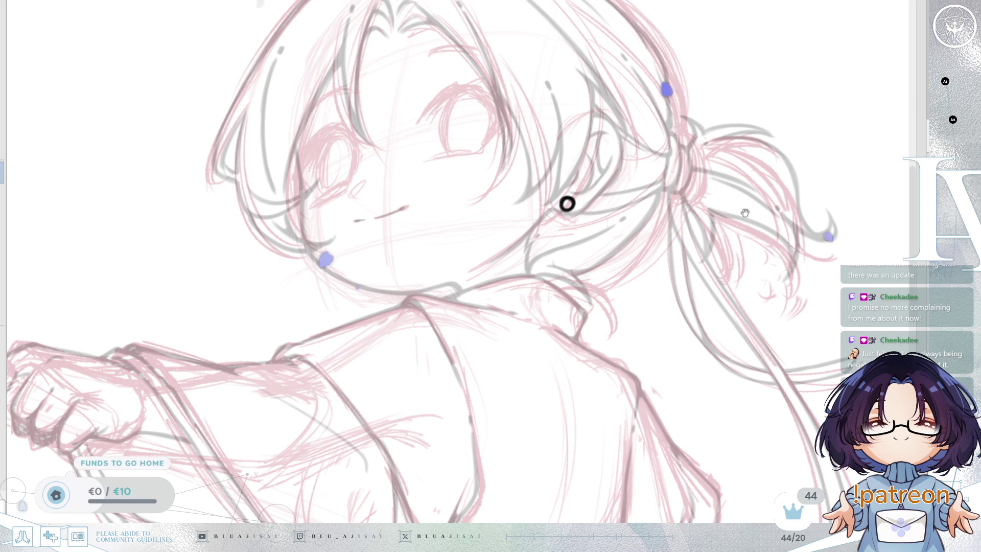
Ink the second small earring ring in bold below the ear.
{"action": "left_click_drag", "start_coordinate": [761, 188], "coordinate": [763, 187]}
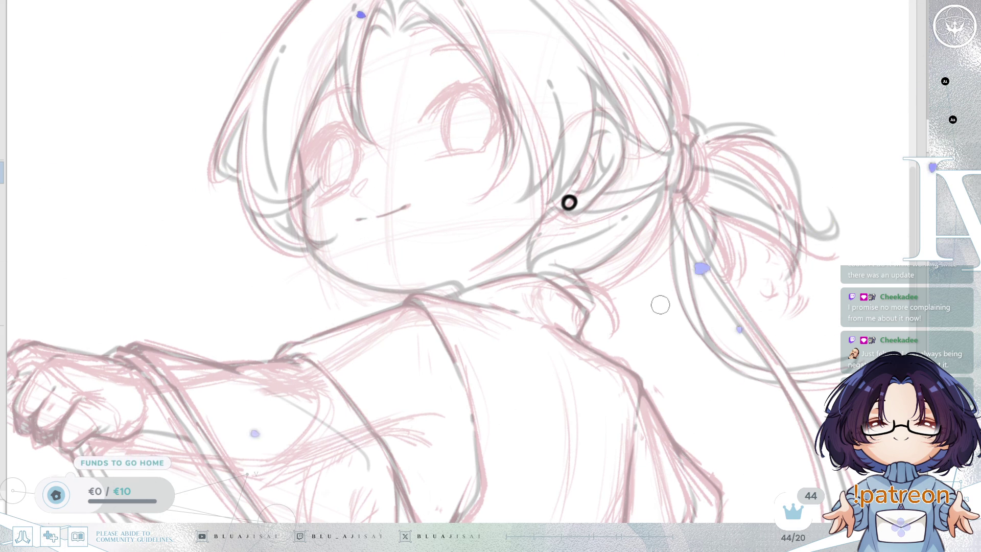
{"action": "key", "text": "End"}
{"action": "key", "text": "End"}
{"action": "key", "text": "End"}
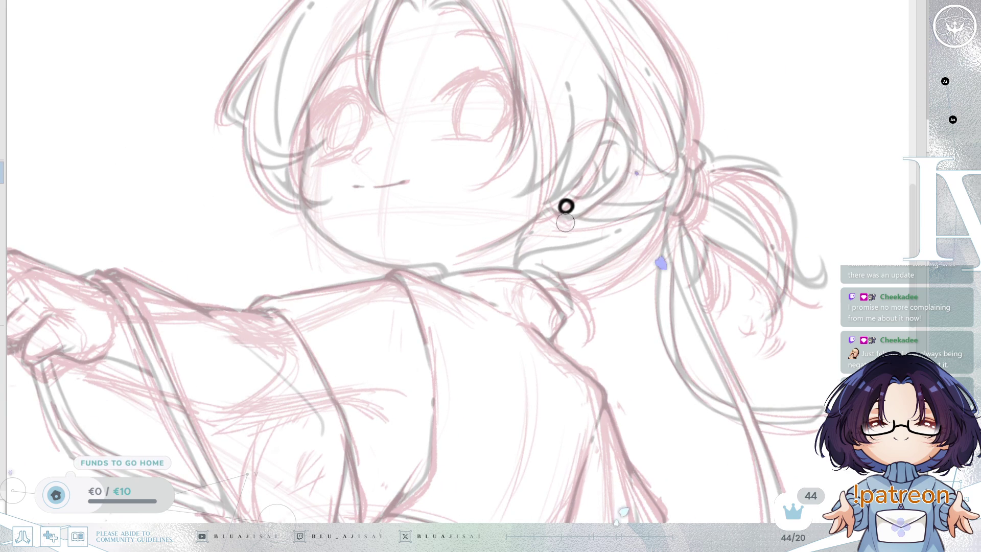
{"action": "scroll", "coordinate": [566, 205], "scroll_direction": "up", "scroll_amount": 2}
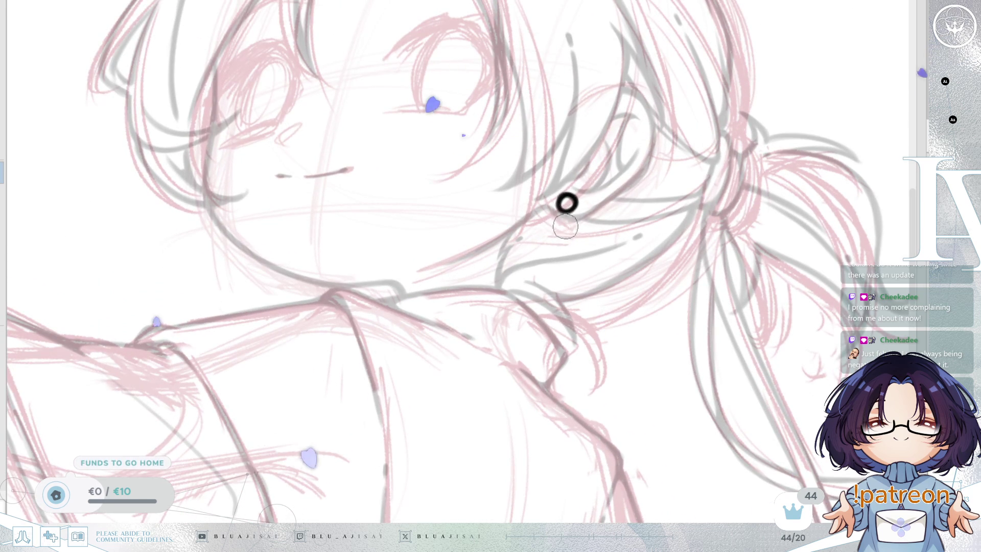
{"action": "left_click_drag", "start_coordinate": [572, 223], "coordinate": [569, 223]}
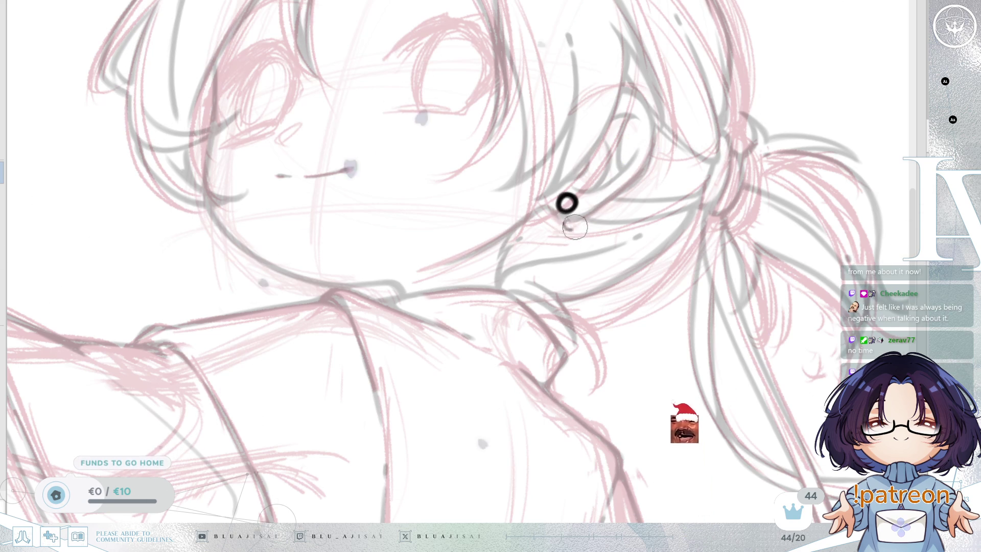
{"action": "key", "text": "bracketright"}
{"action": "key", "text": "bracketleft"}
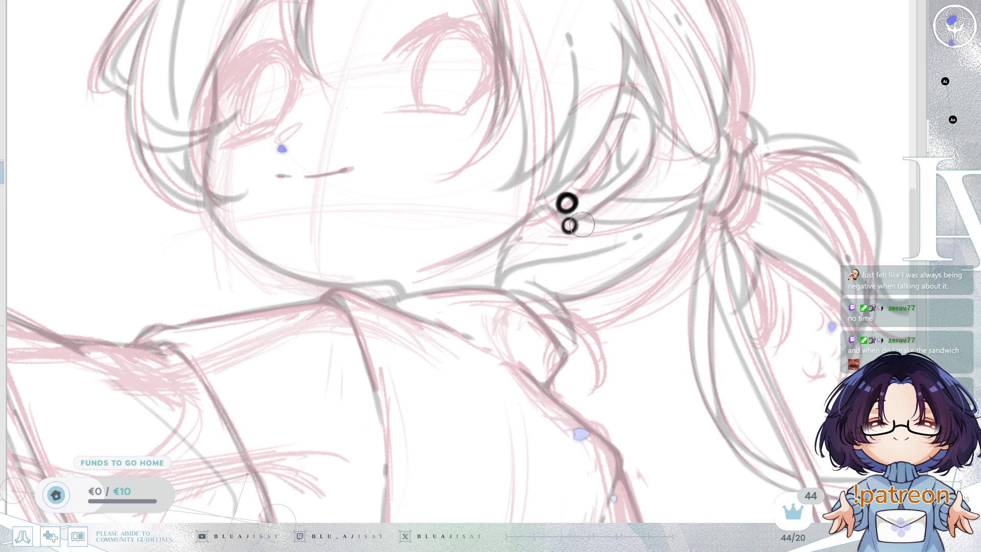
Undo the pink sketch shift and centre the view on the earring rings.
{"action": "key", "text": "m"}
{"action": "mouse_move", "coordinate": [474, 220]}
{"action": "left_mouse_down"}
{"action": "mouse_move", "coordinate": [664, 230]}
{"action": "mouse_move", "coordinate": [662, 240]}
{"action": "mouse_move", "coordinate": [734, 236]}
{"action": "left_mouse_up"}
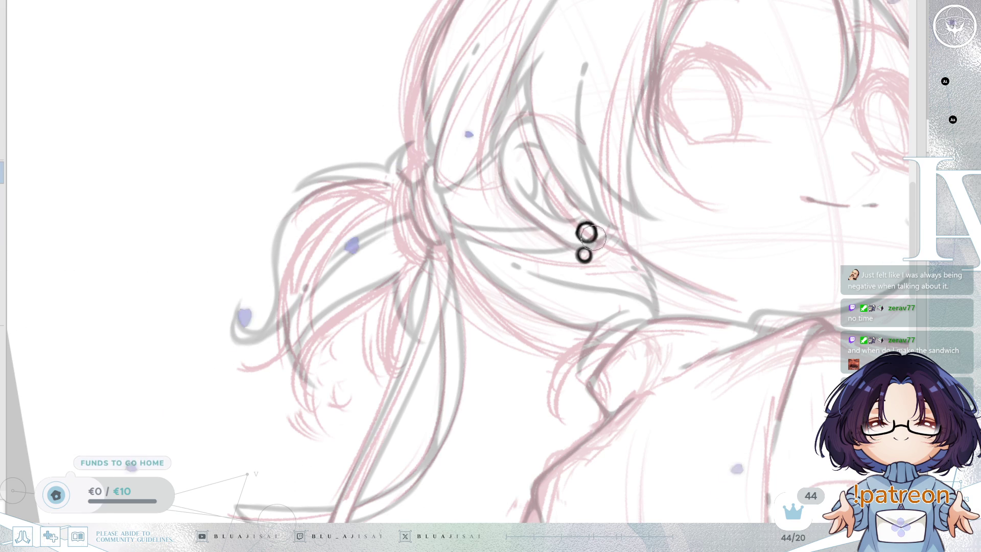
{"action": "scroll", "coordinate": [619, 218], "scroll_direction": "down", "scroll_amount": 2}
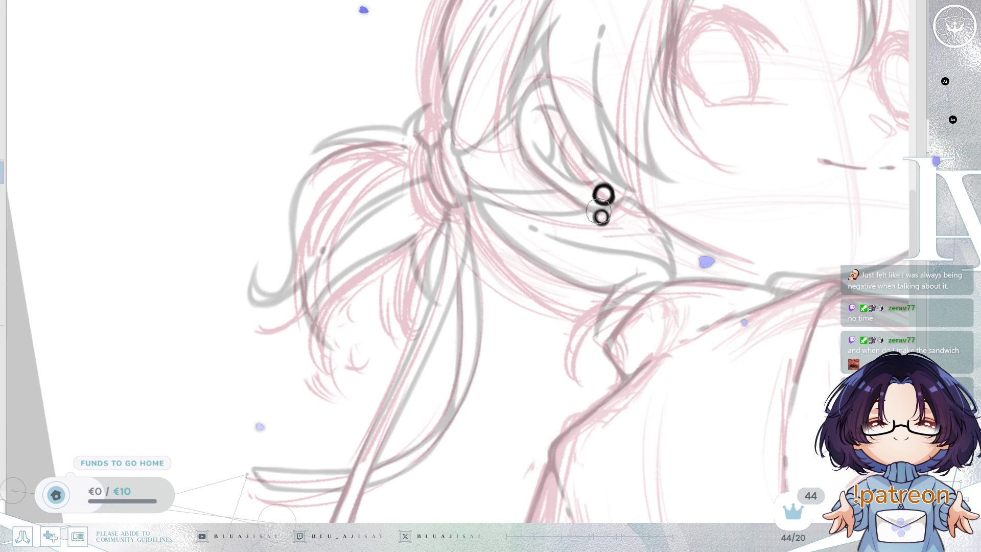
{"action": "scroll", "coordinate": [604, 224], "scroll_direction": "up", "scroll_amount": 2}
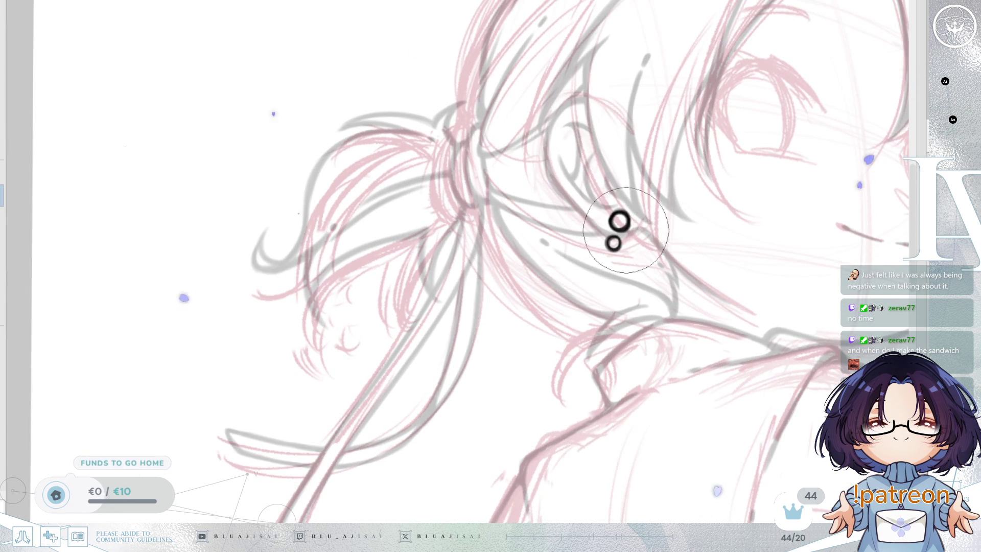
{"action": "key", "text": "ctrl+z"}
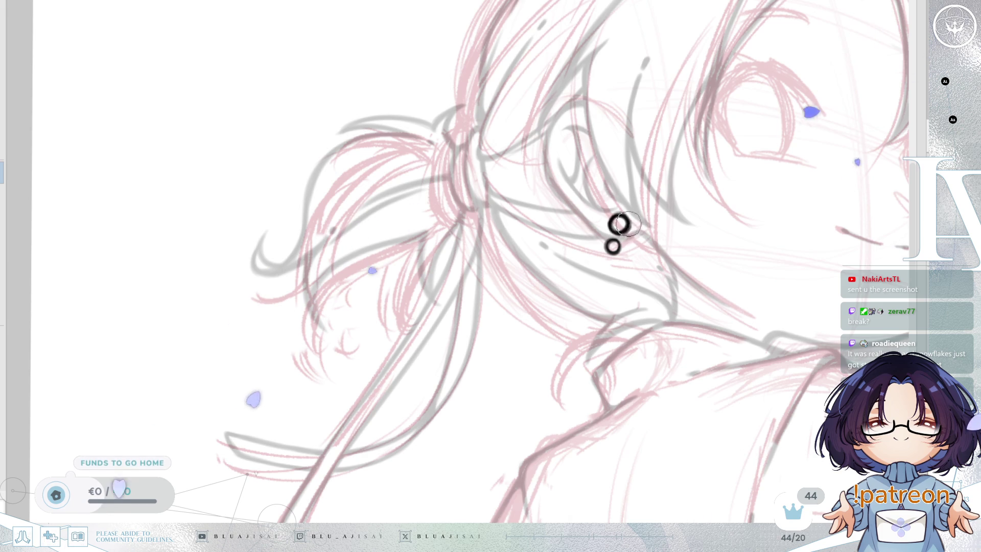
{"action": "left_click_drag", "start_coordinate": [640, 267], "coordinate": [643, 214]}
{"action": "scroll", "coordinate": [654, 220], "scroll_direction": "down", "scroll_amount": 1}
{"action": "scroll", "coordinate": [667, 258], "scroll_direction": "up", "scroll_amount": 1}
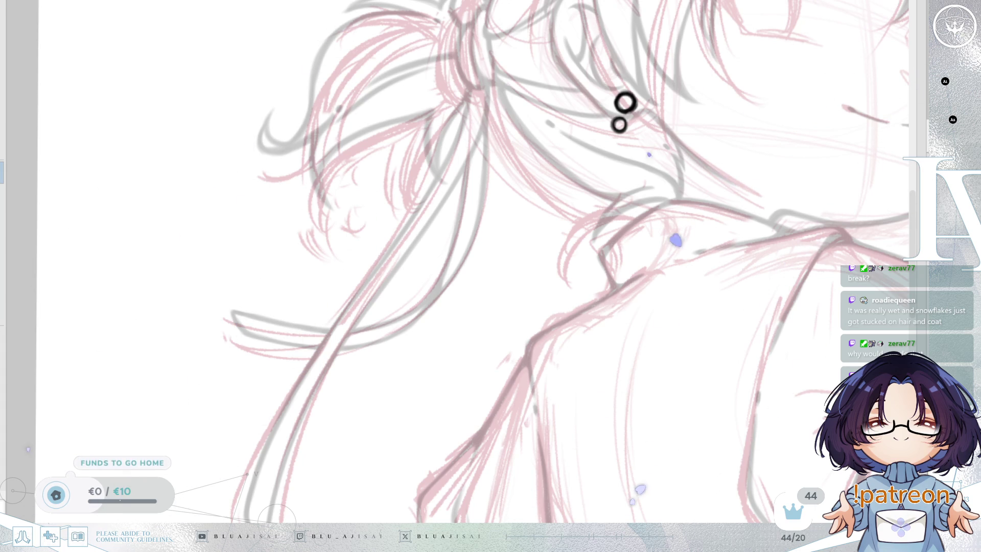
{"action": "scroll", "coordinate": [639, 140], "scroll_direction": "up", "scroll_amount": 5}
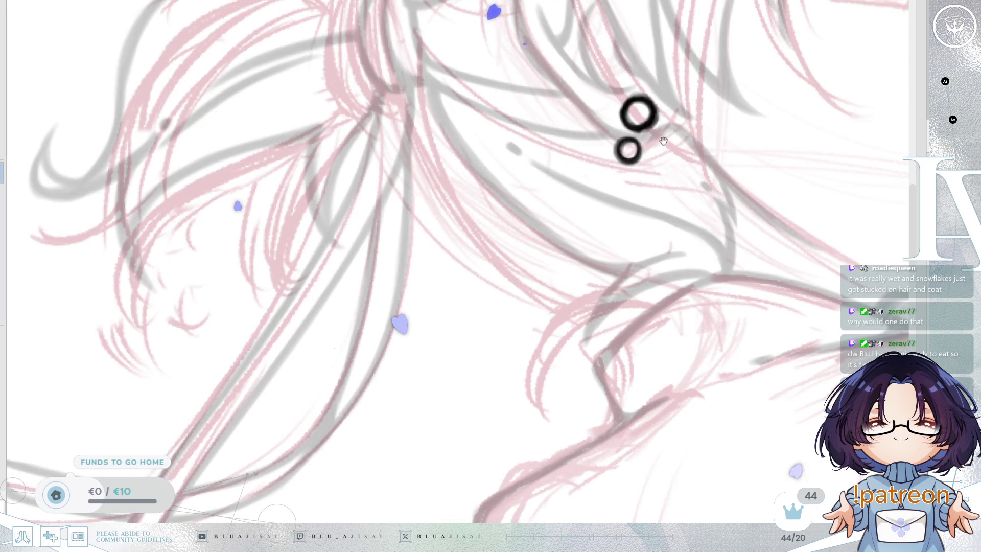
{"action": "left_click_drag", "start_coordinate": [664, 141], "coordinate": [664, 150]}
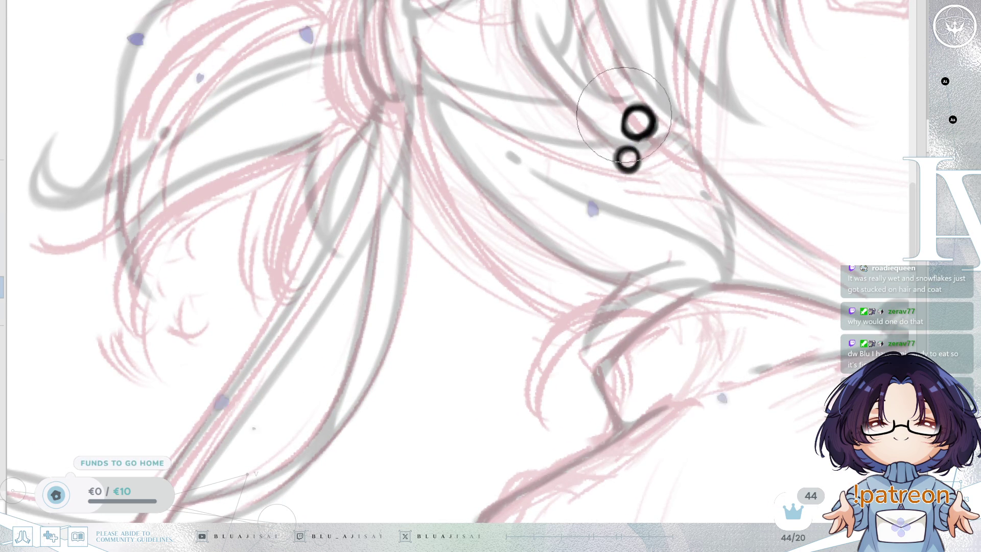
Redraw the upper earring ring rounder and thicker with a smaller brush.
{"action": "mouse_move", "coordinate": [628, 125]}
{"action": "left_mouse_down"}
{"action": "mouse_move", "coordinate": [660, 133]}
{"action": "mouse_move", "coordinate": [652, 125]}
{"action": "left_mouse_up"}
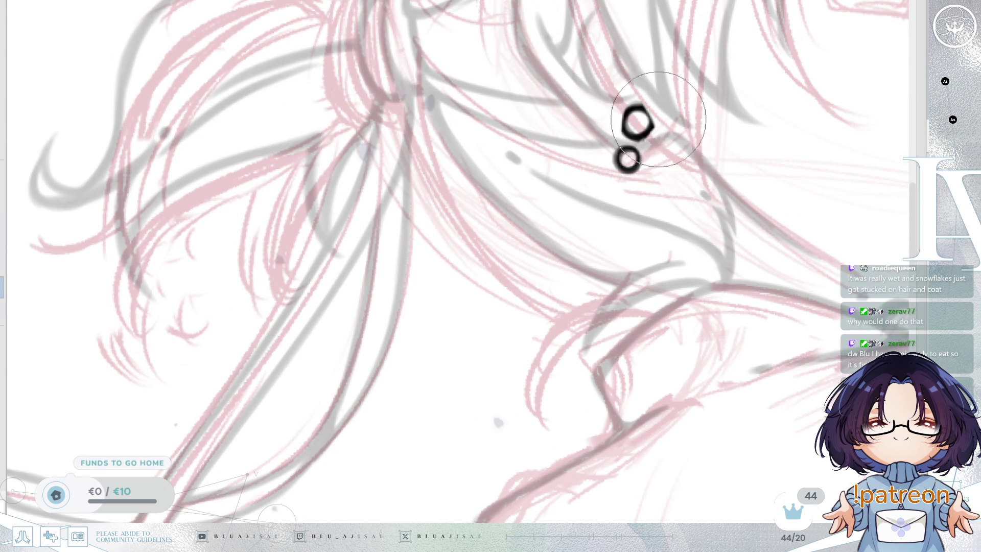
{"action": "key", "text": "bracketleft"}
{"action": "key", "text": "bracketleft"}
{"action": "key", "text": "bracketleft"}
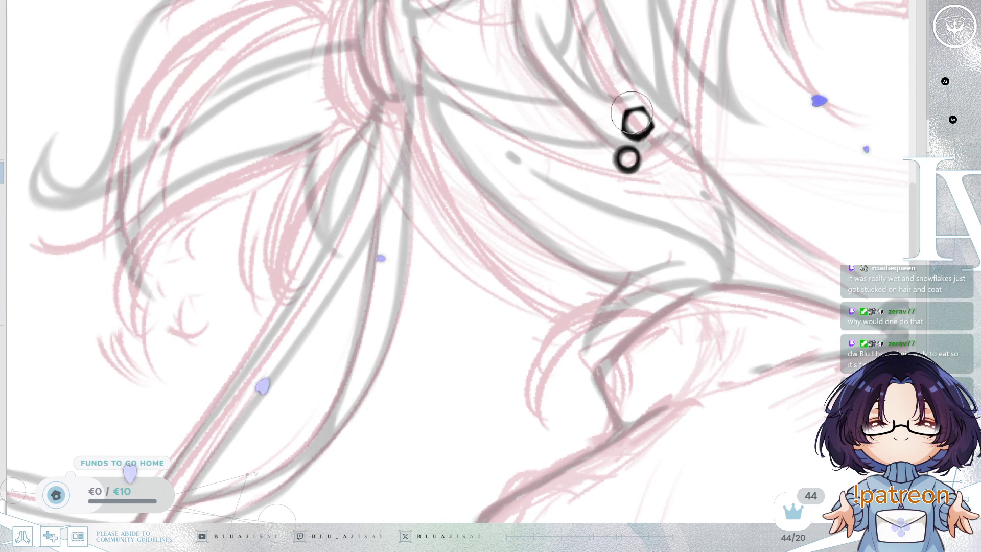
{"action": "left_click_drag", "start_coordinate": [632, 108], "coordinate": [667, 147]}
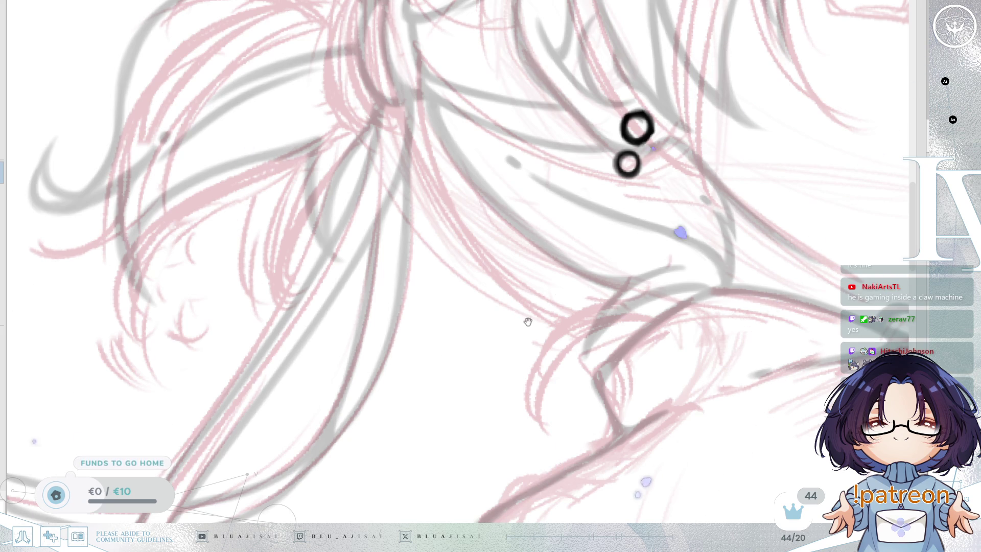
Check the rings in a mirrored view and draw the first curved tassel strand below.
{"action": "key", "text": "h"}
{"action": "key", "text": "h"}
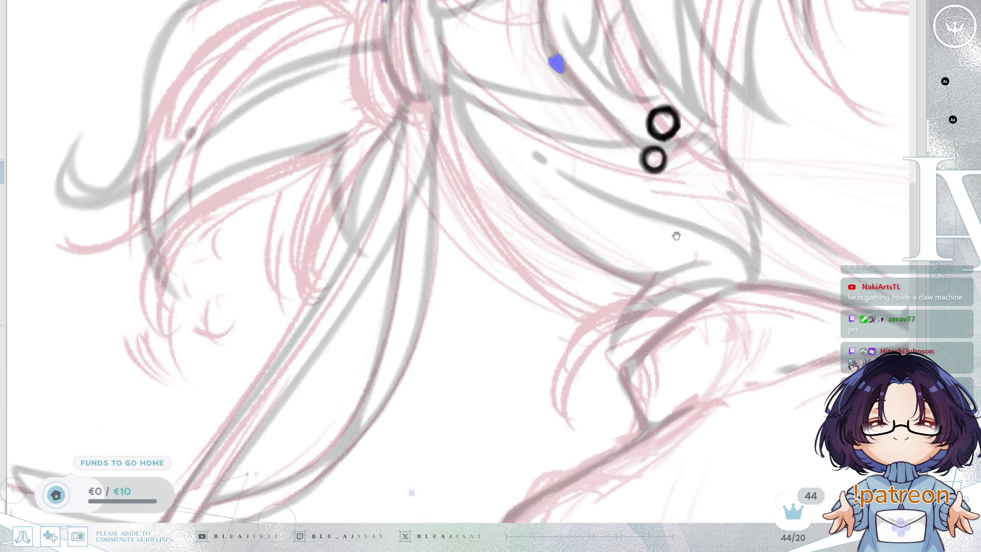
{"action": "scroll", "coordinate": [703, 164], "scroll_direction": "down", "scroll_amount": 2}
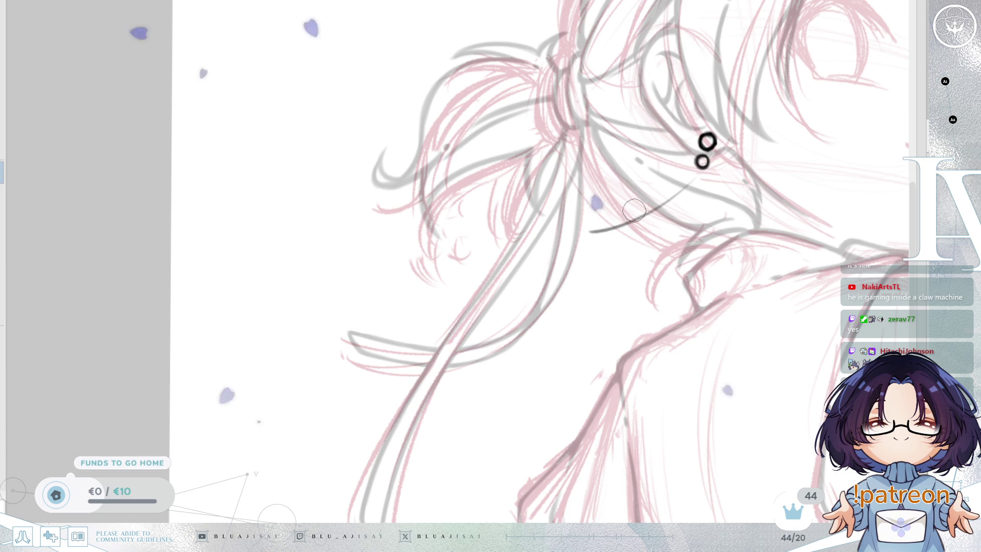
{"action": "left_click_drag", "start_coordinate": [694, 177], "coordinate": [608, 223]}
Ink two long curved tassel strands below the rings, retrying weak strokes.
{"action": "key", "text": "ctrl+z"}
{"action": "left_click_drag", "start_coordinate": [688, 190], "coordinate": [597, 223]}
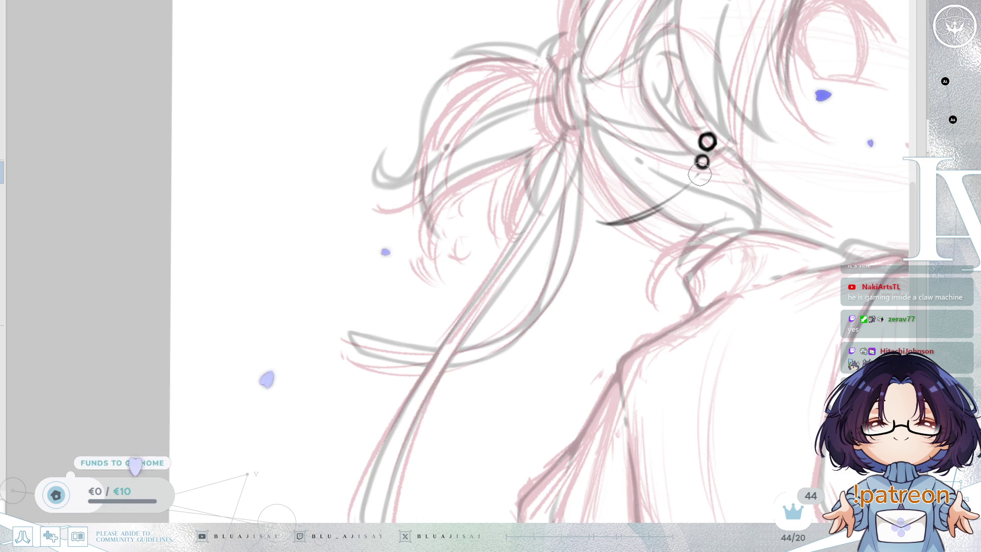
{"action": "left_click_drag", "start_coordinate": [702, 181], "coordinate": [624, 272]}
{"action": "left_click_drag", "start_coordinate": [663, 210], "coordinate": [603, 254]}
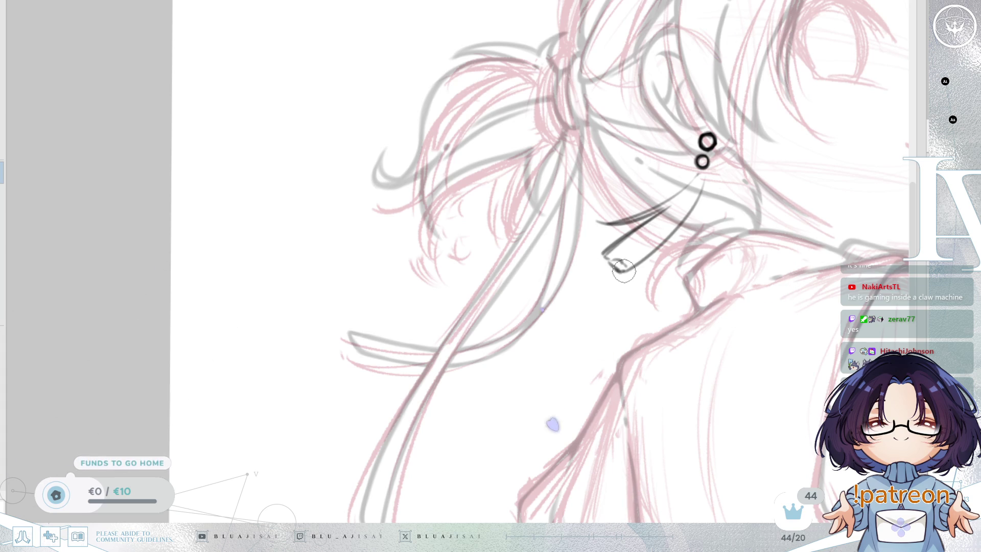
{"action": "key", "text": "ctrl+z"}
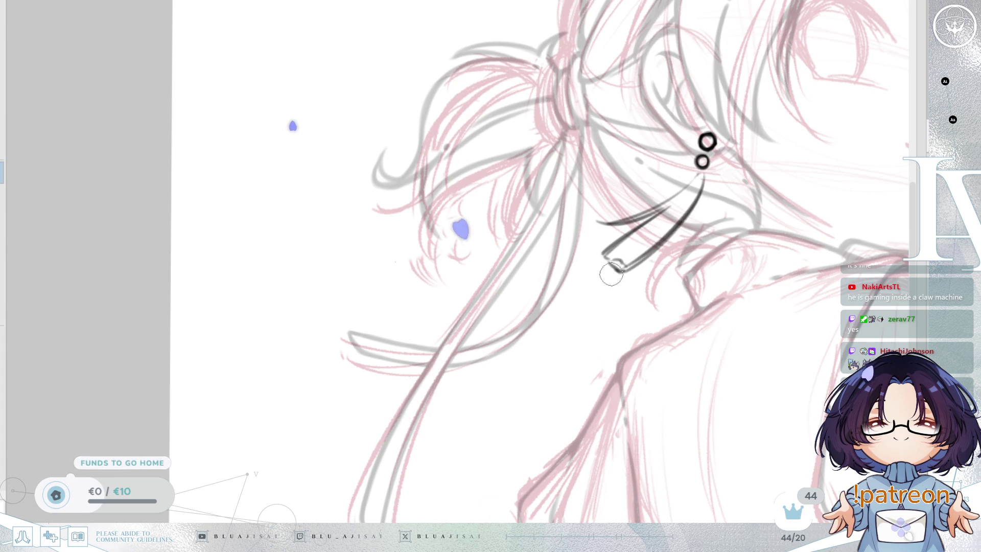
{"action": "left_click_drag", "start_coordinate": [703, 173], "coordinate": [632, 270]}
{"action": "mouse_move", "coordinate": [705, 181]}
{"action": "left_mouse_down"}
{"action": "mouse_move", "coordinate": [664, 241]}
{"action": "mouse_move", "coordinate": [645, 246]}
{"action": "left_mouse_up"}
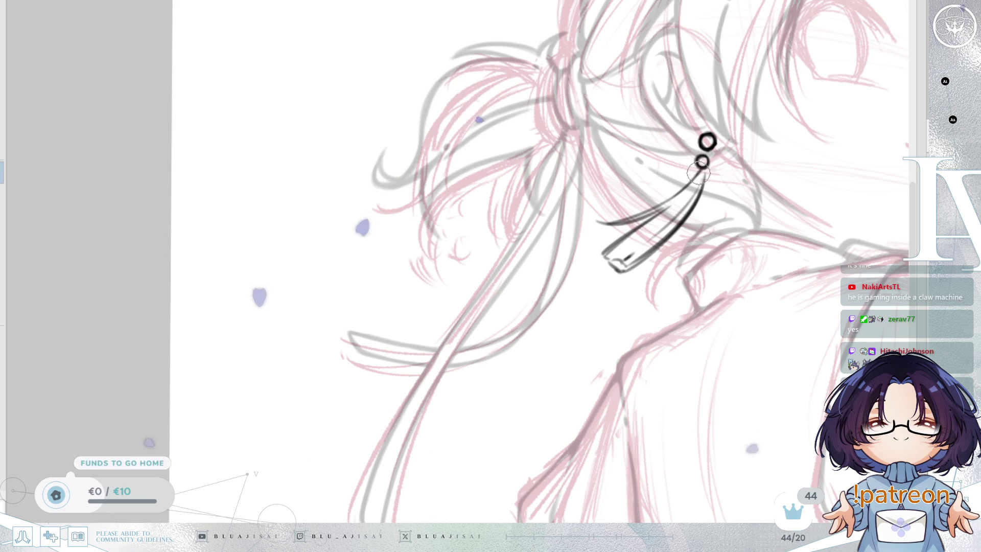
Mirror, zoom and rotate the view to check the tassel strands.
{"action": "key", "text": "h"}
{"action": "mouse_move", "coordinate": [707, 179]}
{"action": "left_mouse_down"}
{"action": "mouse_move", "coordinate": [690, 166]}
{"action": "mouse_move", "coordinate": [580, 212]}
{"action": "mouse_move", "coordinate": [685, 228]}
{"action": "mouse_move", "coordinate": [653, 263]}
{"action": "left_mouse_up"}
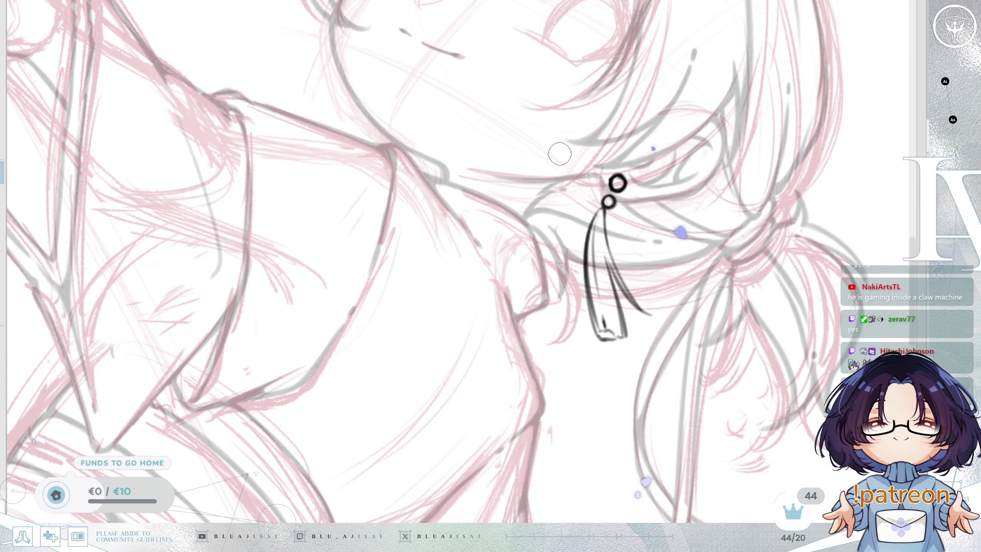
{"action": "left_click_drag", "start_coordinate": [632, 253], "coordinate": [663, 244]}
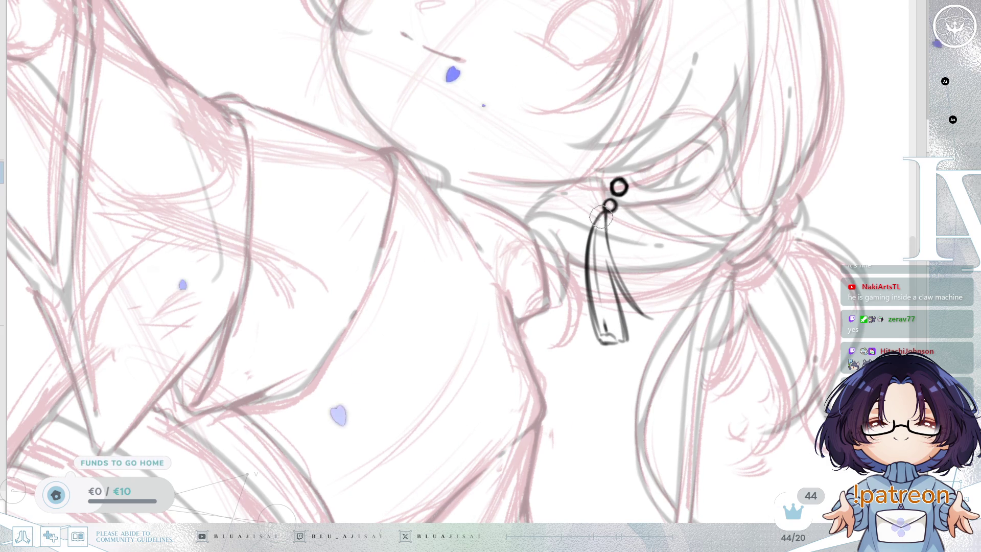
{"action": "scroll", "coordinate": [602, 218], "scroll_direction": "up", "scroll_amount": 2}
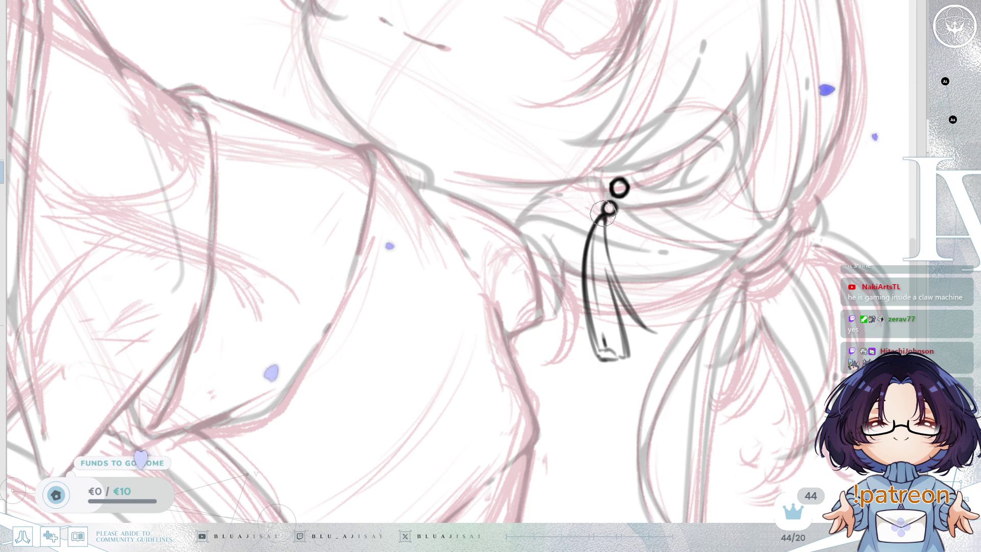
{"action": "key", "text": "End"}
{"action": "key", "text": "End"}
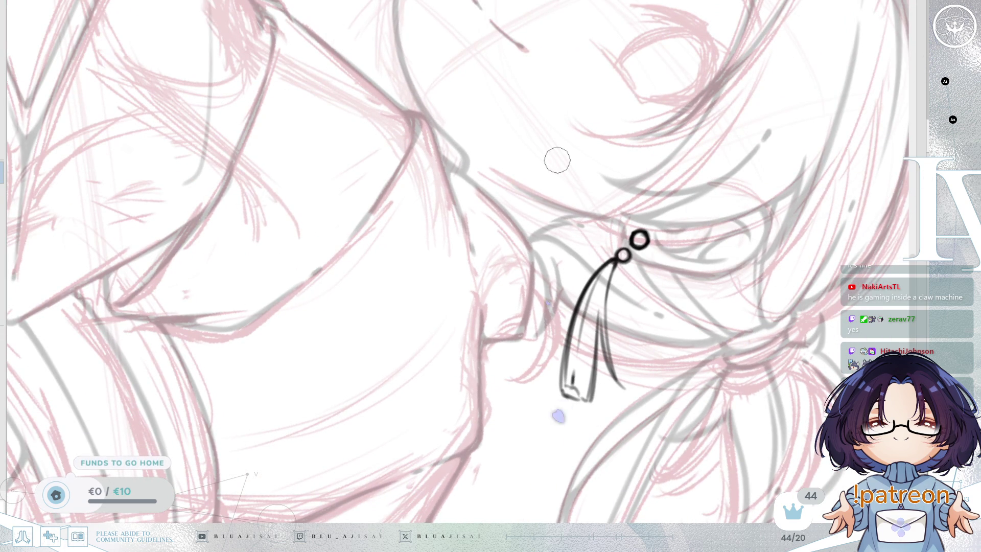
Ink a bold strand down the tassel's right side from the small ring.
{"action": "scroll", "coordinate": [621, 230], "scroll_direction": "down", "scroll_amount": 1}
{"action": "mouse_move", "coordinate": [624, 230]}
{"action": "left_mouse_down"}
{"action": "mouse_move", "coordinate": [606, 301]}
{"action": "mouse_move", "coordinate": [611, 324]}
{"action": "left_mouse_up"}
{"action": "left_click_drag", "start_coordinate": [621, 253], "coordinate": [626, 358]}
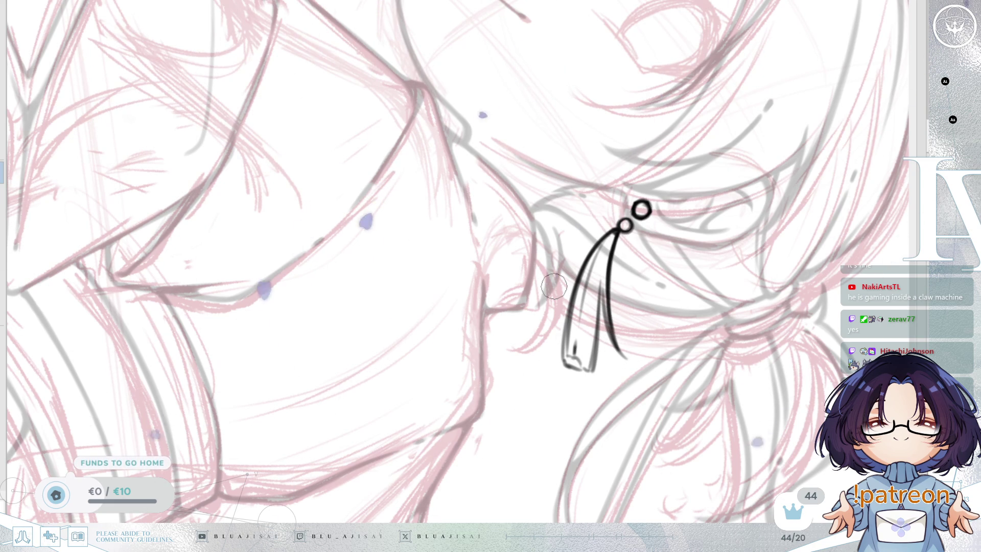
Tilt and reframe the view on the tassel and enlarge the brush.
{"action": "left_click_drag", "start_coordinate": [554, 287], "coordinate": [624, 194]}
{"action": "scroll", "coordinate": [625, 193], "scroll_direction": "up", "scroll_amount": 2}
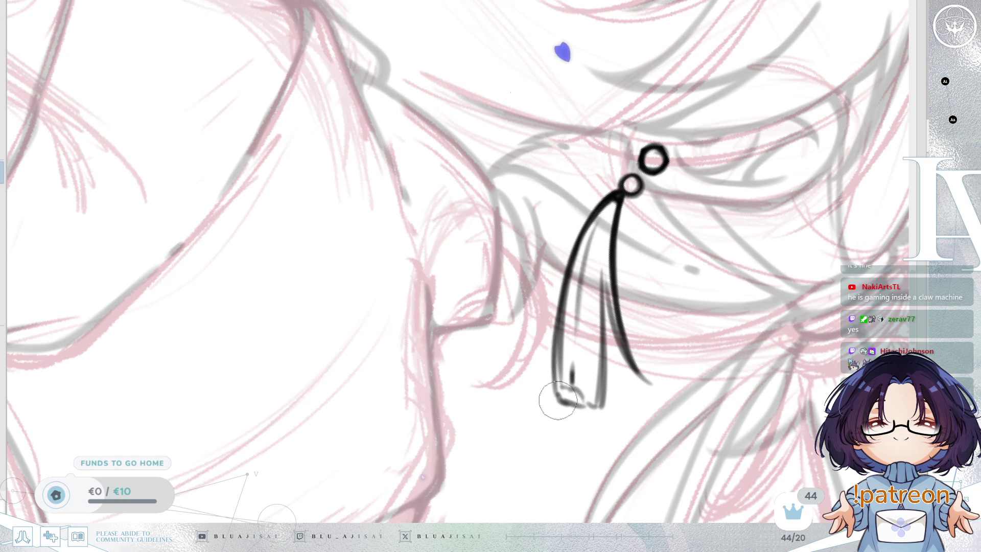
{"action": "mouse_move", "coordinate": [714, 268]}
{"action": "left_mouse_down"}
{"action": "mouse_move", "coordinate": [712, 220]}
{"action": "mouse_move", "coordinate": [739, 221]}
{"action": "left_mouse_up"}
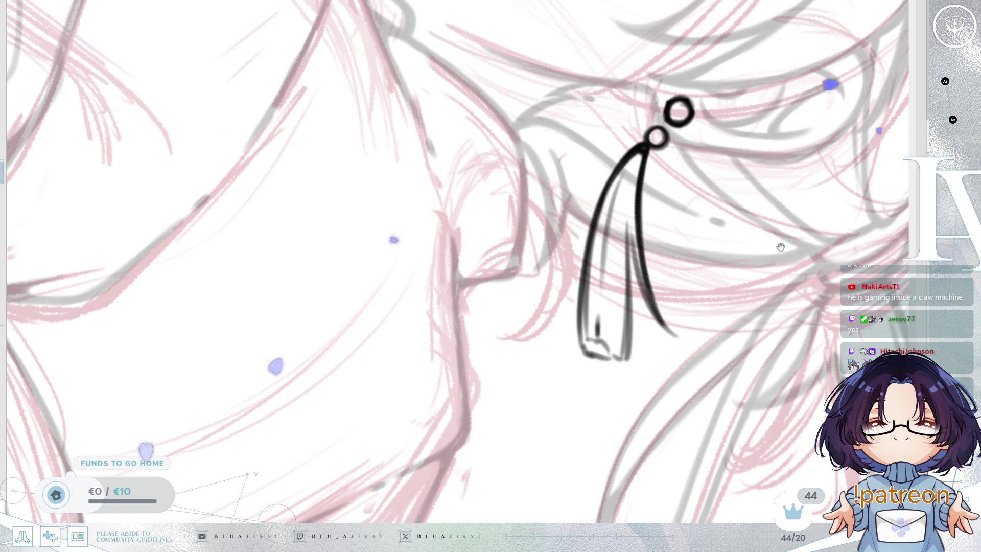
{"action": "left_click_drag", "start_coordinate": [629, 216], "coordinate": [587, 314]}
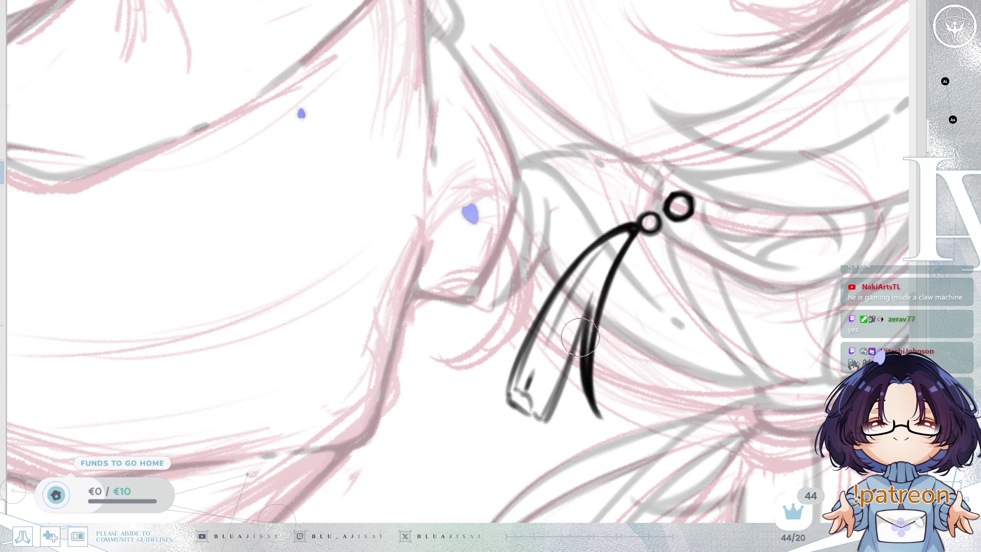
{"action": "mouse_move", "coordinate": [587, 312]}
{"action": "left_mouse_down"}
{"action": "mouse_move", "coordinate": [594, 292]}
{"action": "mouse_move", "coordinate": [573, 298]}
{"action": "left_mouse_up"}
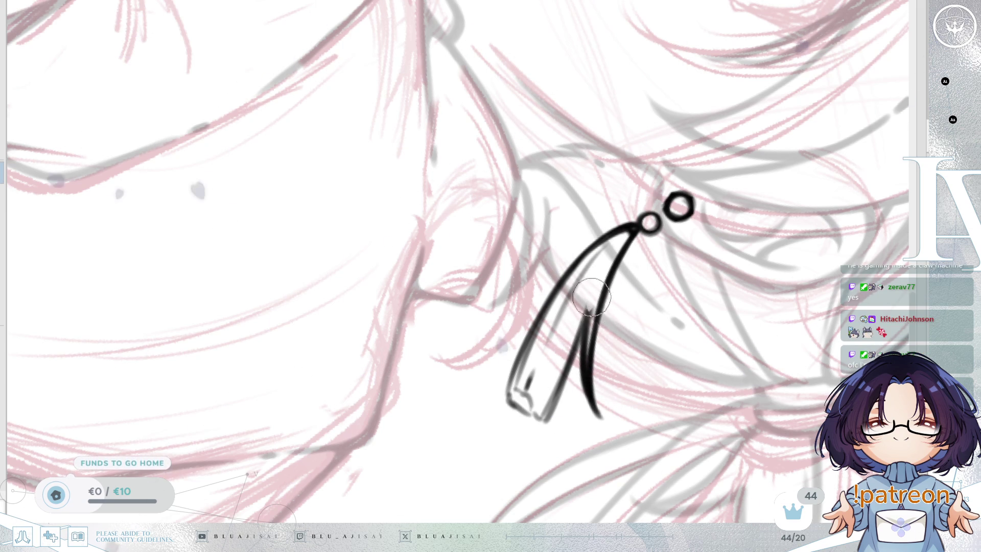
Redraw the strap's squared-off lower end cleanly, add an inner line and darken its bottom edge.
{"action": "key", "text": "h"}
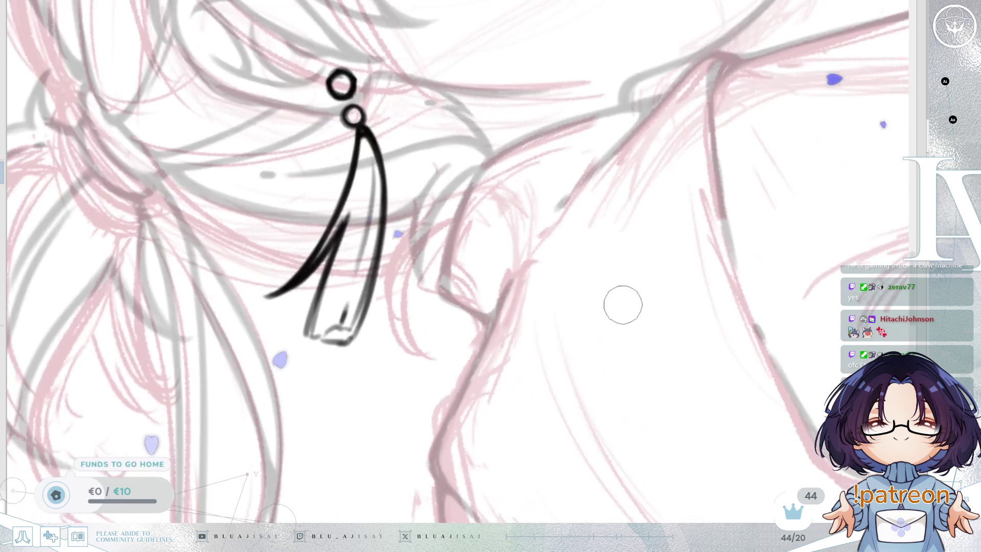
{"action": "mouse_move", "coordinate": [623, 305]}
{"action": "left_mouse_down"}
{"action": "mouse_move", "coordinate": [692, 276]}
{"action": "mouse_move", "coordinate": [731, 309]}
{"action": "mouse_move", "coordinate": [700, 325]}
{"action": "mouse_move", "coordinate": [595, 288]}
{"action": "left_mouse_up"}
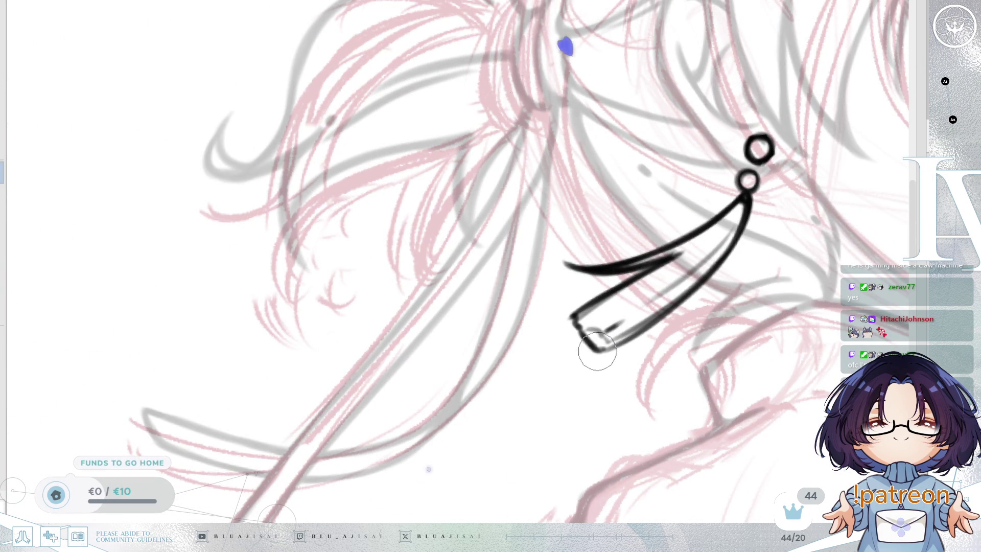
{"action": "mouse_move", "coordinate": [605, 350]}
{"action": "left_mouse_down"}
{"action": "mouse_move", "coordinate": [720, 248]}
{"action": "mouse_move", "coordinate": [740, 214]}
{"action": "mouse_move", "coordinate": [718, 248]}
{"action": "left_mouse_up"}
{"action": "left_click_drag", "start_coordinate": [744, 217], "coordinate": [621, 319]}
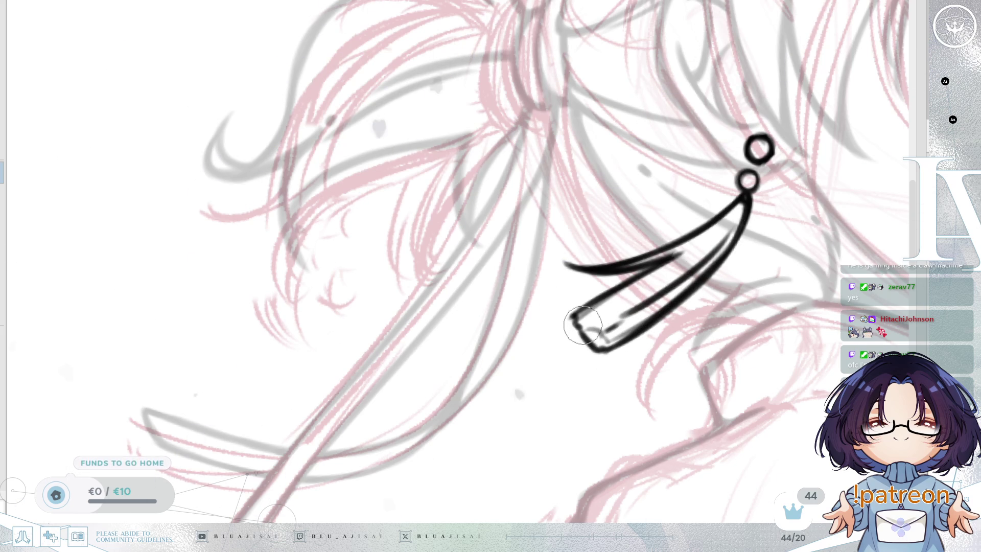
{"action": "mouse_move", "coordinate": [588, 329]}
{"action": "left_mouse_down"}
{"action": "mouse_move", "coordinate": [609, 341]}
{"action": "mouse_move", "coordinate": [624, 333]}
{"action": "left_mouse_up"}
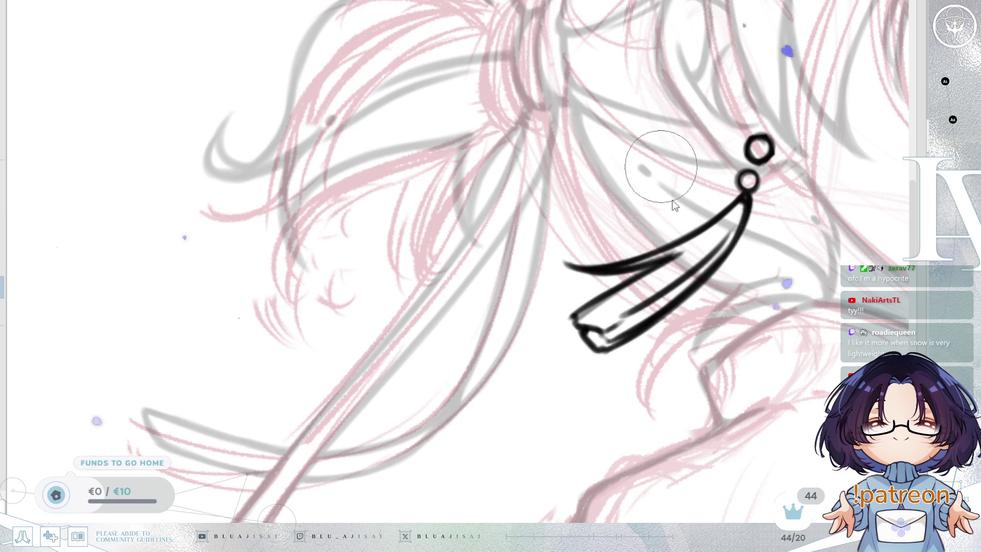
{"action": "scroll", "coordinate": [662, 174], "scroll_direction": "down", "scroll_amount": 2}
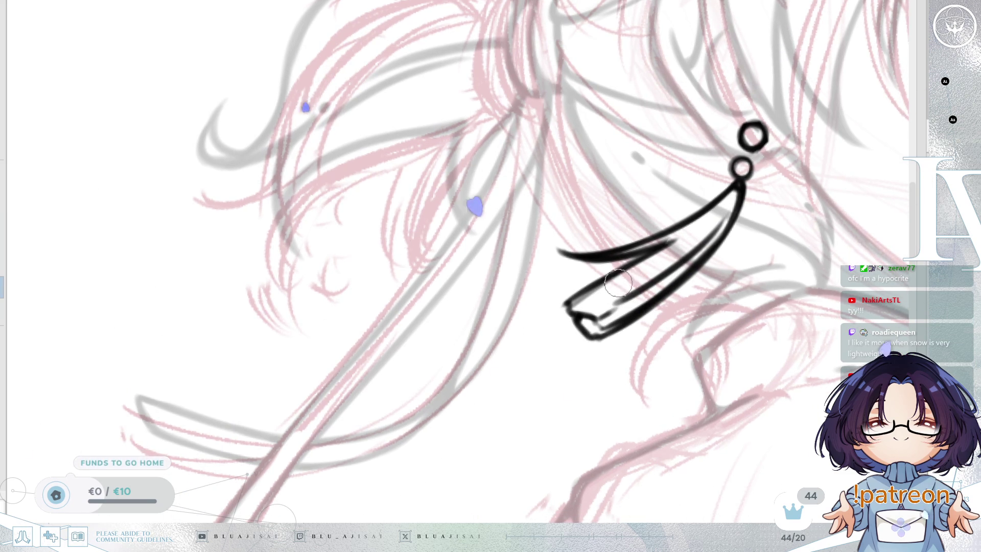
{"action": "scroll", "coordinate": [616, 287], "scroll_direction": "up", "scroll_amount": 1}
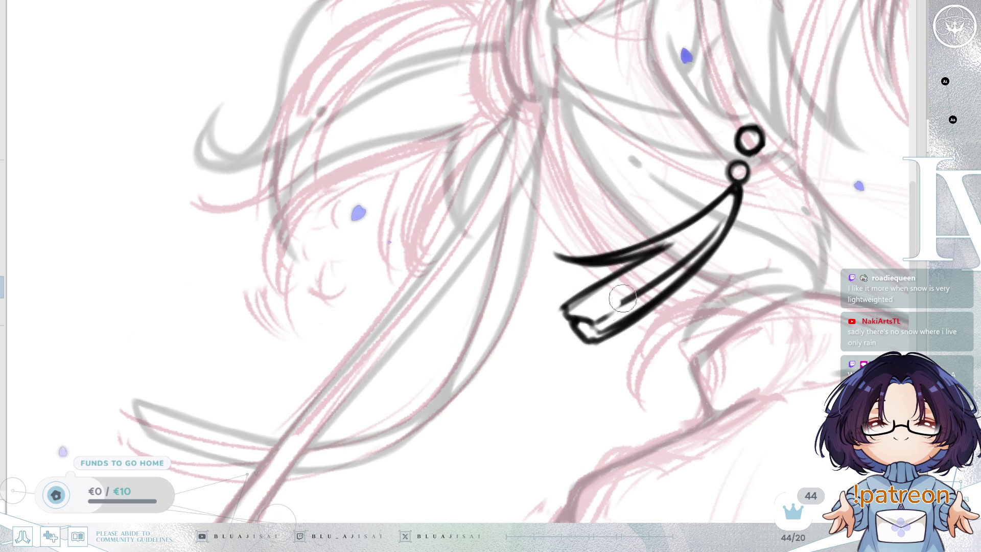
{"action": "key", "text": "bracketright"}
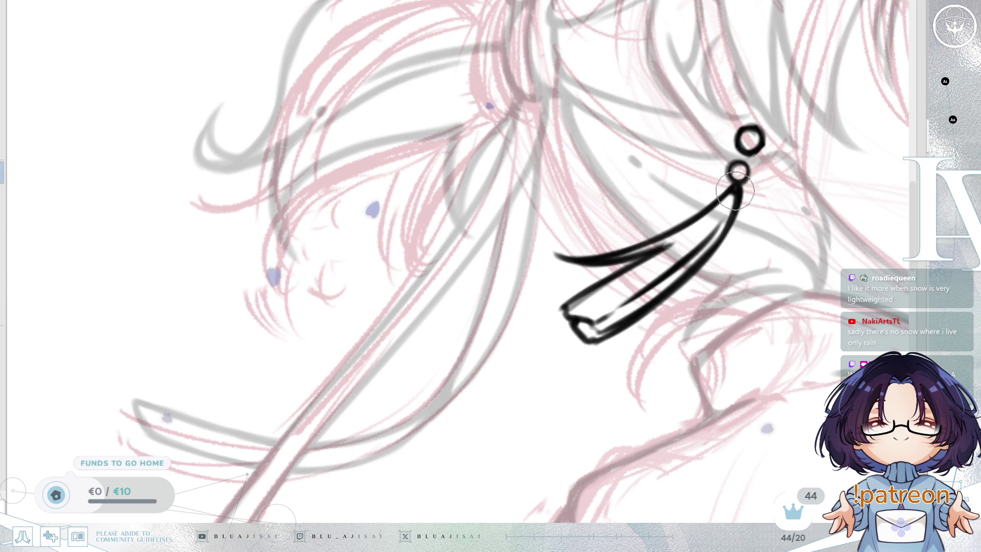
{"action": "scroll", "coordinate": [724, 223], "scroll_direction": "down", "scroll_amount": 1}
{"action": "scroll", "coordinate": [724, 224], "scroll_direction": "down", "scroll_amount": 5}
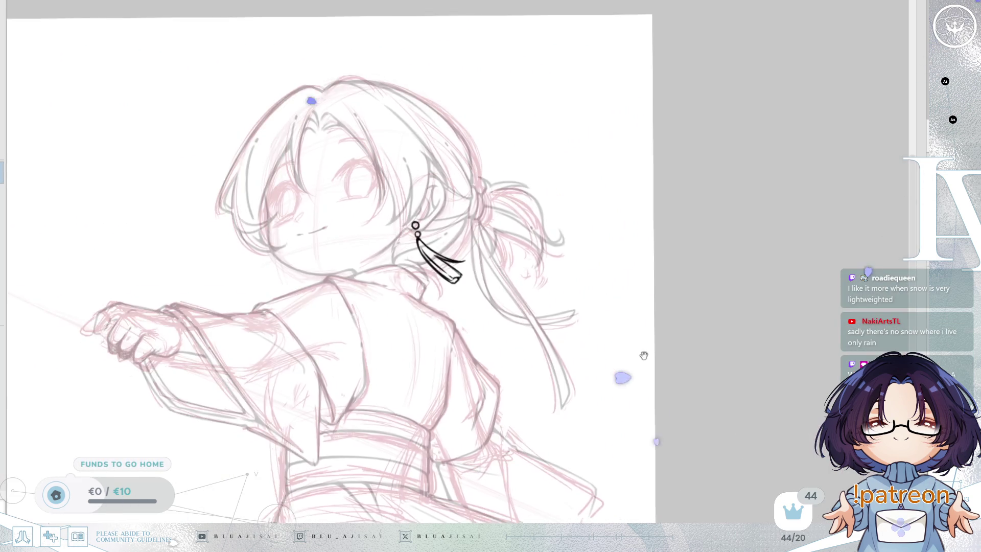
Recentre and zoom out to review the character, then hide the black lineart.
{"action": "left_click_drag", "start_coordinate": [642, 353], "coordinate": [758, 319]}
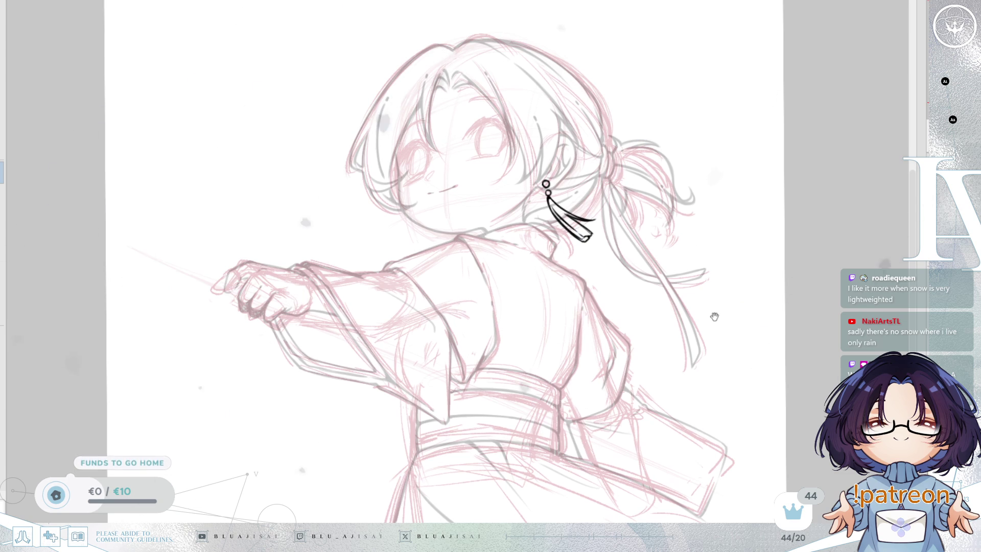
{"action": "left_click_drag", "start_coordinate": [711, 316], "coordinate": [714, 316]}
{"action": "scroll", "coordinate": [803, 274], "scroll_direction": "down", "scroll_amount": 2}
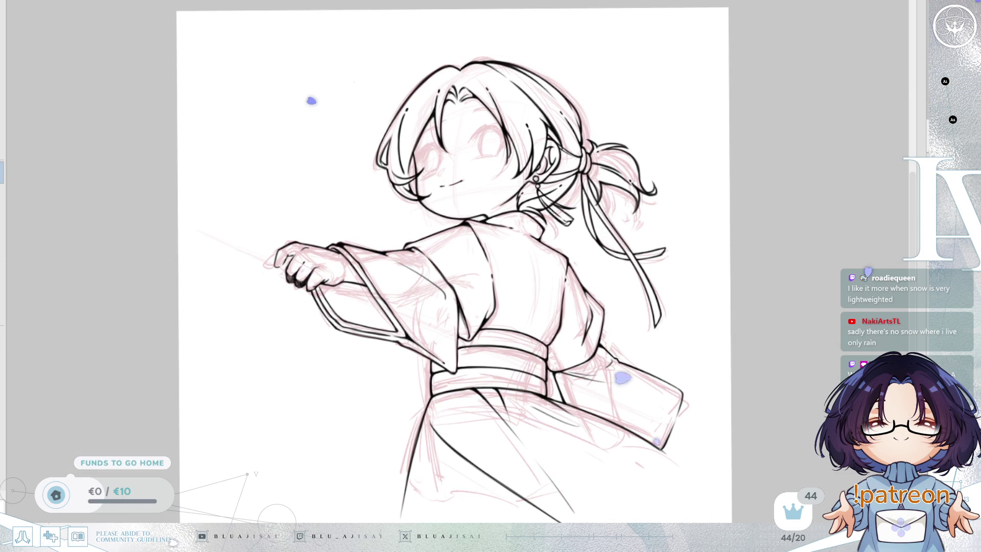
{"action": "left_click_drag", "start_coordinate": [714, 315], "coordinate": [718, 313]}
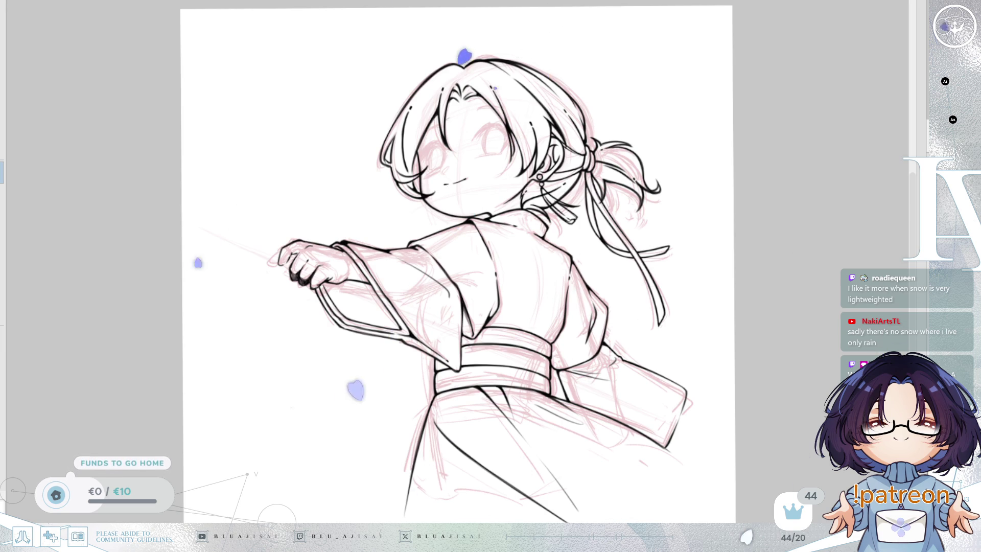
{"action": "key", "text": "Delete"}
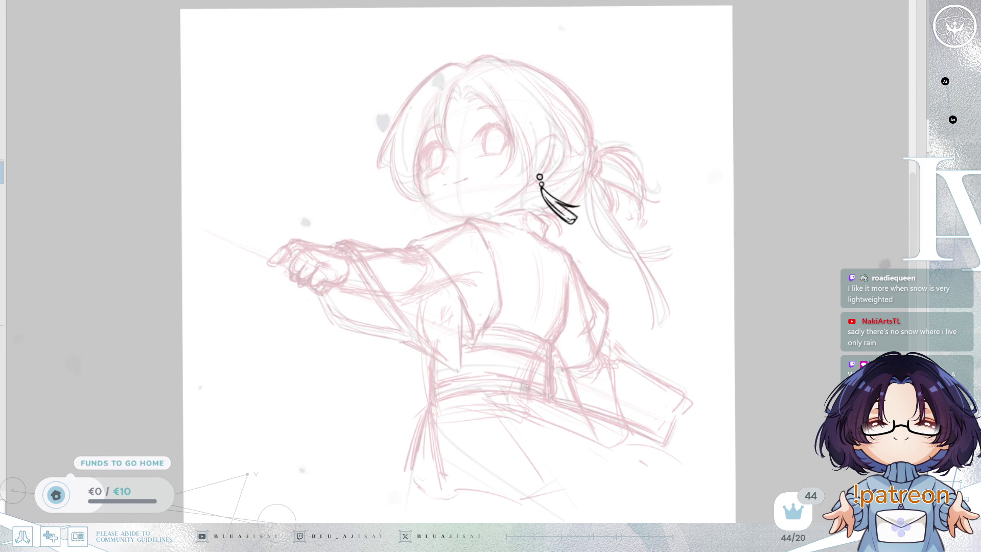
Restore the pink sword sketch, hide the character's pink hair and body strokes, and rotate the sword upright.
{"action": "key", "text": "ctrl+z"}
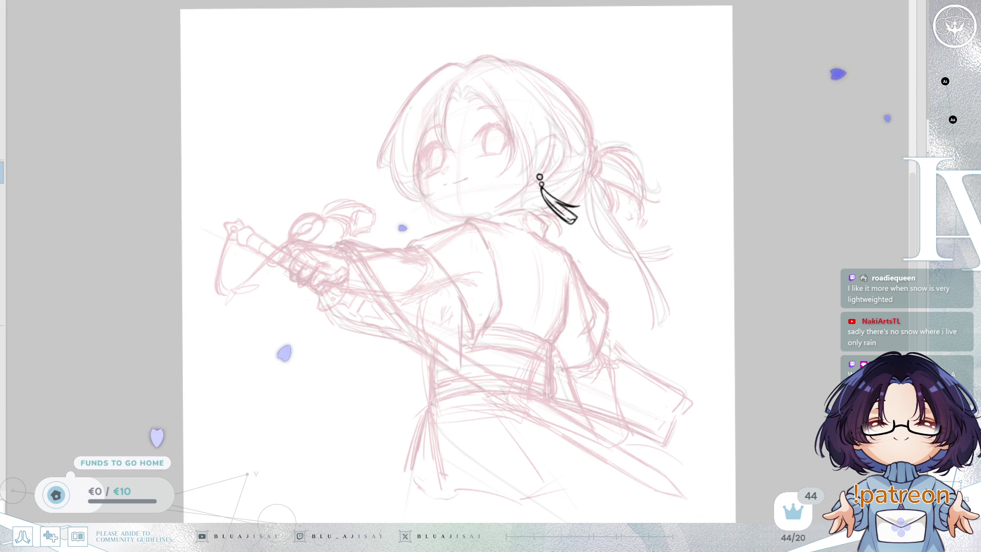
{"action": "key", "text": "ctrl+z"}
{"action": "key", "text": "ctrl+z"}
{"action": "key", "text": "ctrl+z"}
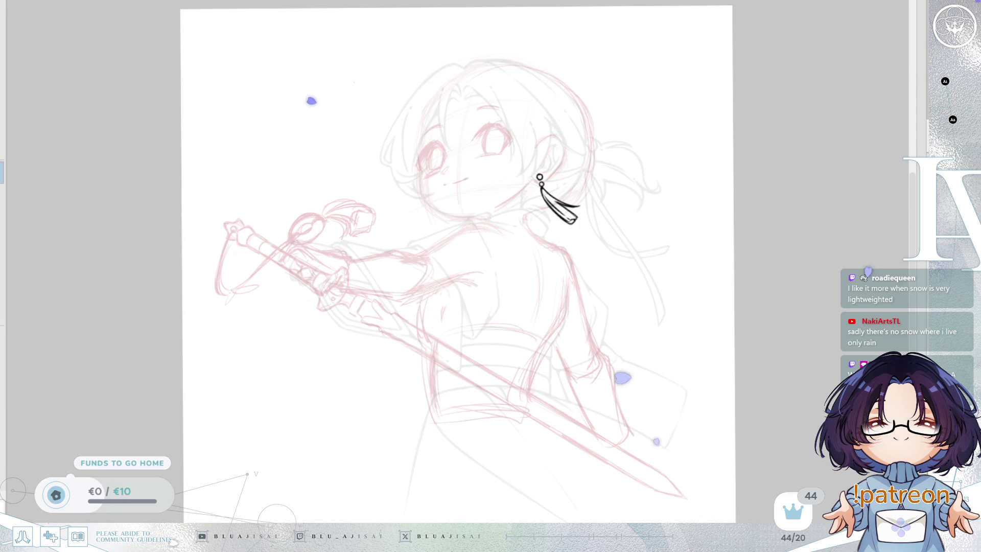
{"action": "key", "text": "ctrl+z"}
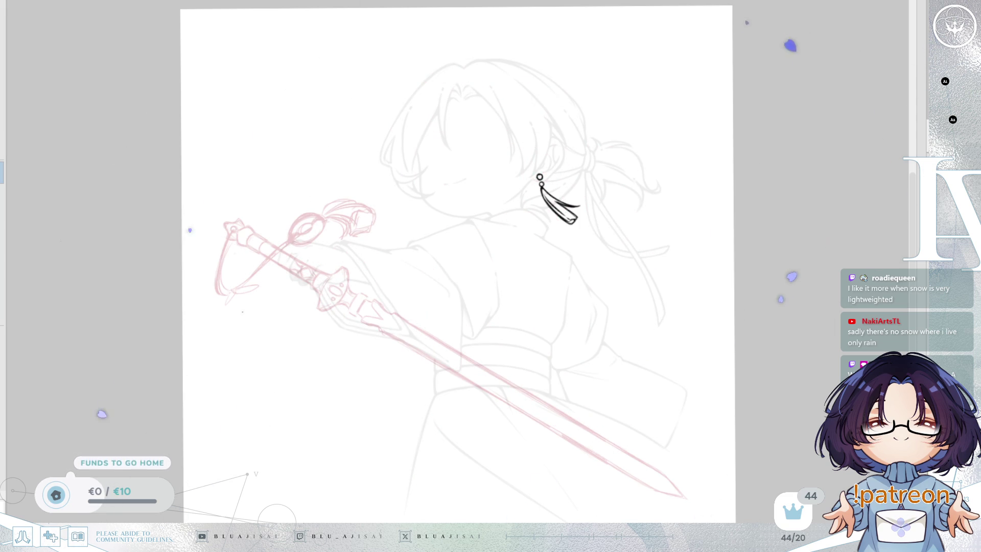
{"action": "mouse_move", "coordinate": [656, 386]}
{"action": "left_mouse_down"}
{"action": "mouse_move", "coordinate": [780, 332]}
{"action": "mouse_move", "coordinate": [661, 350]}
{"action": "mouse_move", "coordinate": [661, 400]}
{"action": "left_mouse_up"}
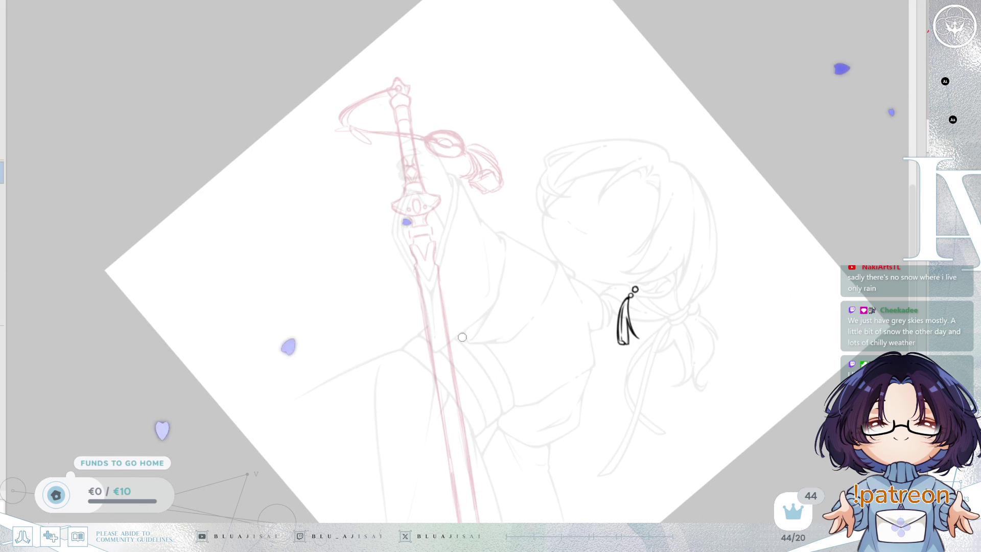
Rotate and zoom onto the pink sword, then lay a straight ruler along its length.
{"action": "mouse_move", "coordinate": [693, 282]}
{"action": "left_mouse_down"}
{"action": "mouse_move", "coordinate": [634, 364]}
{"action": "mouse_move", "coordinate": [627, 353]}
{"action": "mouse_move", "coordinate": [518, 377]}
{"action": "left_mouse_up"}
{"action": "scroll", "coordinate": [299, 450], "scroll_direction": "up", "scroll_amount": 2}
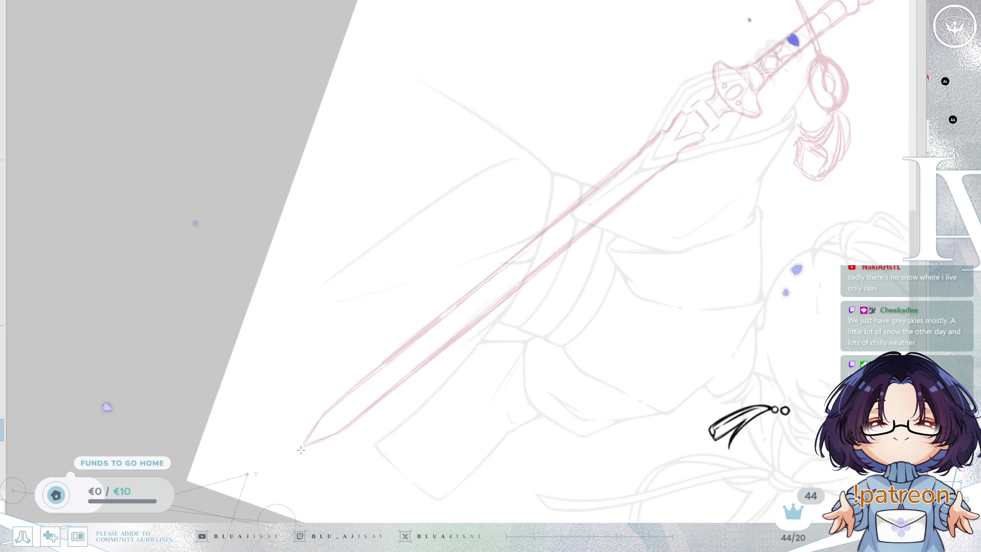
{"action": "left_click_drag", "start_coordinate": [239, 499], "coordinate": [190, 512]}
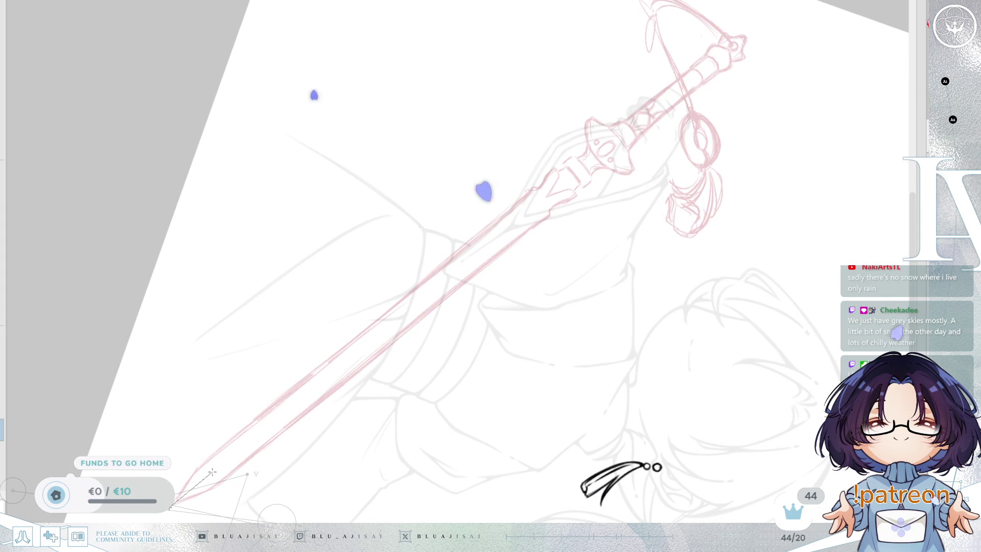
{"action": "mouse_move", "coordinate": [403, 317]}
{"action": "left_mouse_down"}
{"action": "mouse_move", "coordinate": [758, 24]}
{"action": "mouse_move", "coordinate": [548, 176]}
{"action": "mouse_move", "coordinate": [530, 271]}
{"action": "mouse_move", "coordinate": [554, 270]}
{"action": "mouse_move", "coordinate": [575, 131]}
{"action": "mouse_move", "coordinate": [573, 219]}
{"action": "mouse_move", "coordinate": [580, 129]}
{"action": "mouse_move", "coordinate": [576, 252]}
{"action": "mouse_move", "coordinate": [609, 249]}
{"action": "mouse_move", "coordinate": [629, 179]}
{"action": "mouse_move", "coordinate": [622, 81]}
{"action": "mouse_move", "coordinate": [618, 217]}
{"action": "mouse_move", "coordinate": [615, 154]}
{"action": "left_mouse_up"}
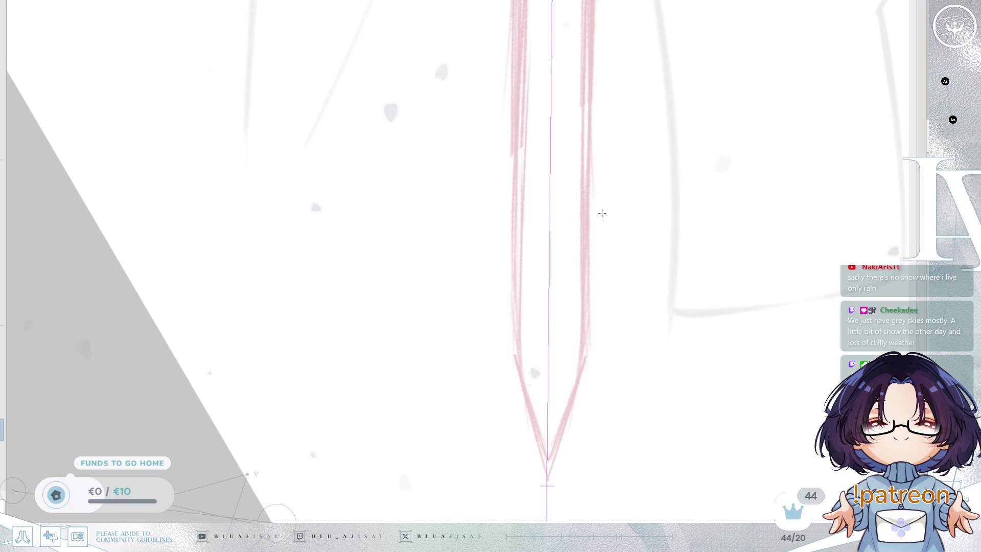
Nudge the ruler's end at the blade tip to straighten the guide.
{"action": "left_click_drag", "start_coordinate": [548, 485], "coordinate": [550, 482]}
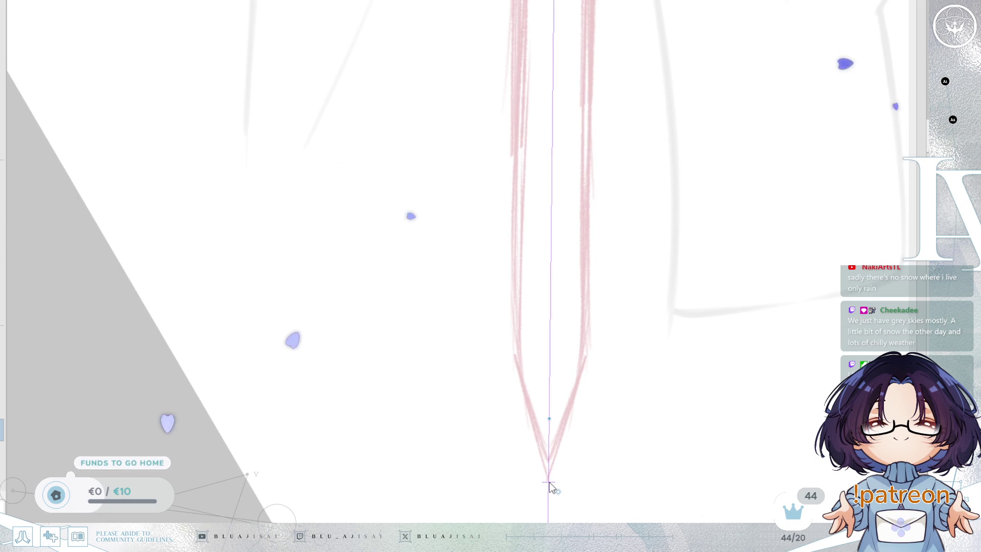
{"action": "mouse_move", "coordinate": [633, 265]}
{"action": "left_mouse_down"}
{"action": "mouse_move", "coordinate": [620, 273]}
{"action": "mouse_move", "coordinate": [629, 488]}
{"action": "mouse_move", "coordinate": [650, 290]}
{"action": "mouse_move", "coordinate": [649, 467]}
{"action": "mouse_move", "coordinate": [673, 445]}
{"action": "mouse_move", "coordinate": [673, 453]}
{"action": "left_mouse_up"}
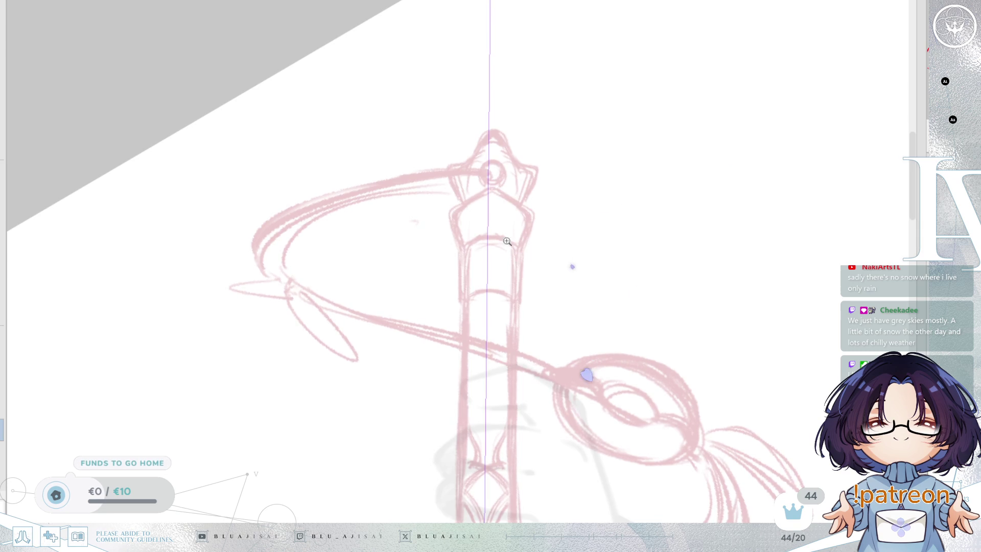
{"action": "scroll", "coordinate": [494, 251], "scroll_direction": "down", "scroll_amount": 2}
{"action": "scroll", "coordinate": [488, 296], "scroll_direction": "down", "scroll_amount": 10}
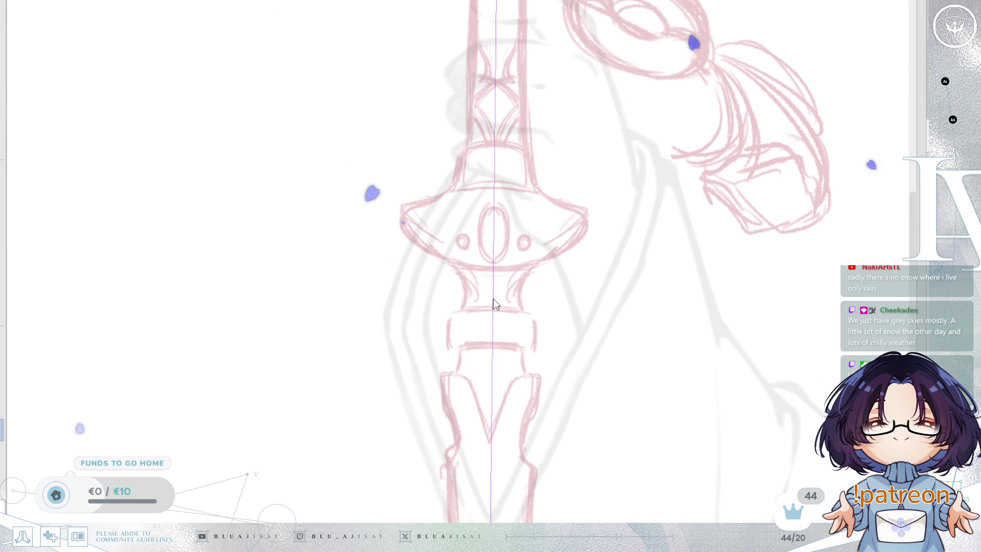
{"action": "scroll", "coordinate": [526, 280], "scroll_direction": "down", "scroll_amount": 5}
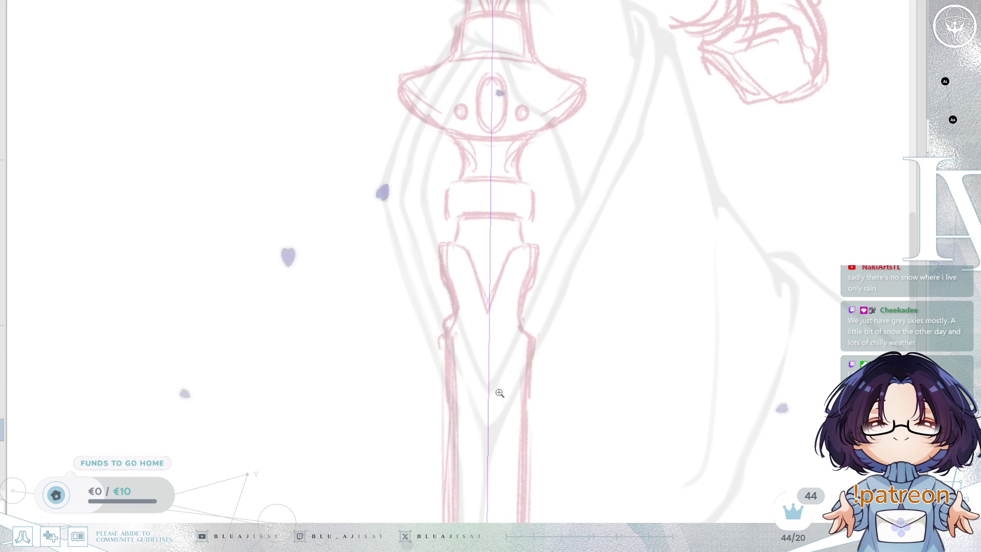
{"action": "scroll", "coordinate": [537, 391], "scroll_direction": "up", "scroll_amount": 1}
Shift the guide onto the hilt's centre and check its alignment along the sword shaft.
{"action": "mouse_move", "coordinate": [538, 390]}
{"action": "left_mouse_down"}
{"action": "mouse_move", "coordinate": [600, 197]}
{"action": "mouse_move", "coordinate": [589, 235]}
{"action": "mouse_move", "coordinate": [601, 276]}
{"action": "left_mouse_up"}
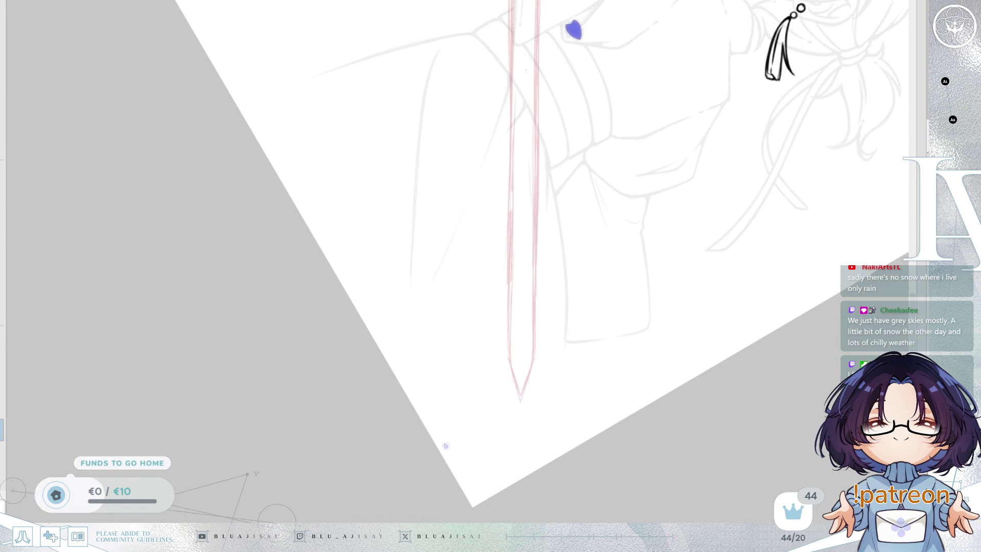
{"action": "mouse_move", "coordinate": [651, 281]}
{"action": "left_mouse_down"}
{"action": "mouse_move", "coordinate": [574, 330]}
{"action": "mouse_move", "coordinate": [517, 517]}
{"action": "mouse_move", "coordinate": [489, 247]}
{"action": "left_mouse_up"}
{"action": "scroll", "coordinate": [489, 247], "scroll_direction": "up", "scroll_amount": 3}
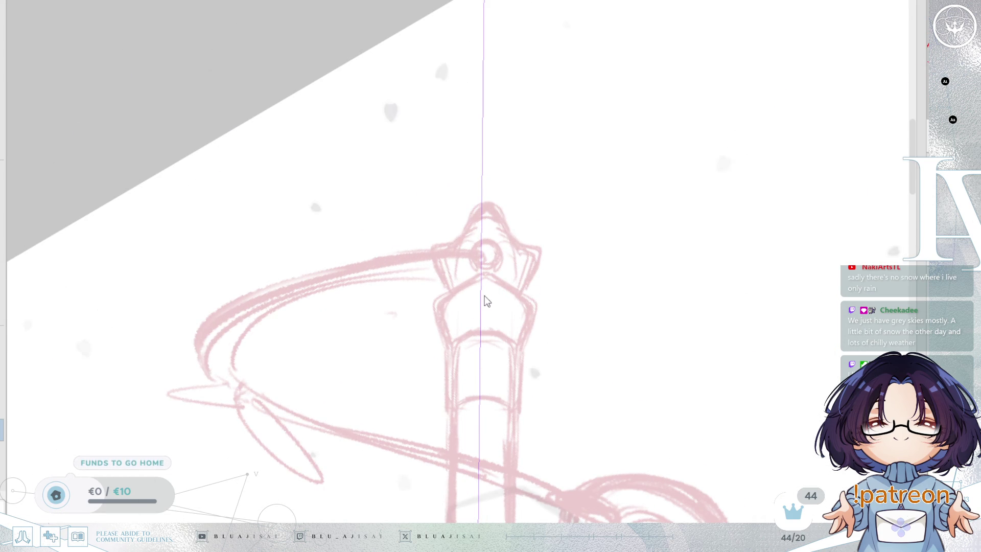
{"action": "left_click_drag", "start_coordinate": [484, 288], "coordinate": [487, 287]}
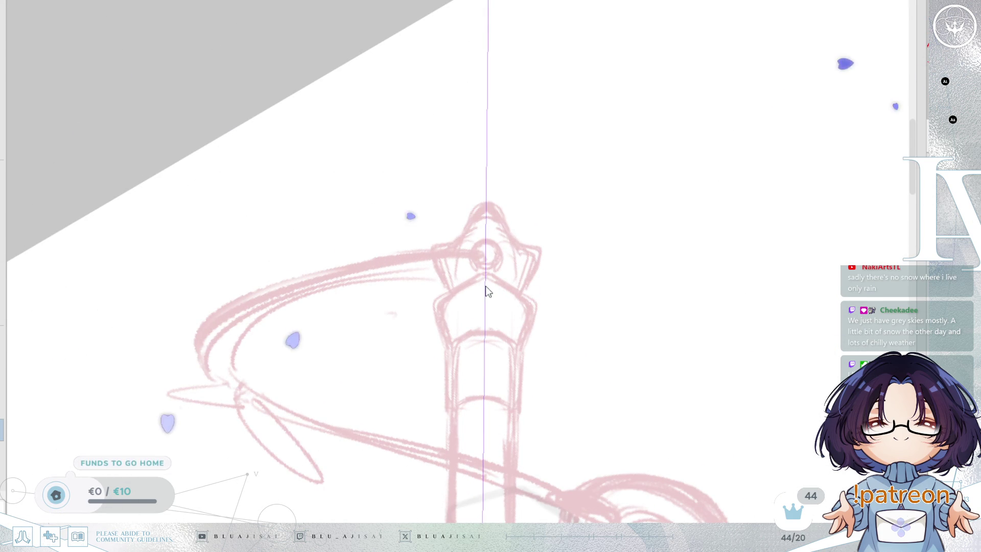
{"action": "left_click_drag", "start_coordinate": [549, 521], "coordinate": [535, 352]}
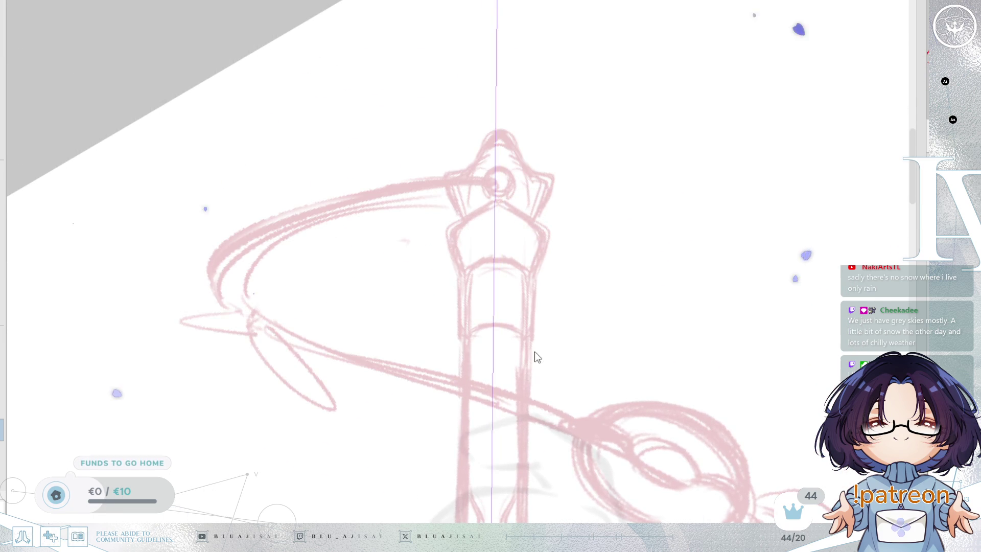
{"action": "scroll", "coordinate": [535, 352], "scroll_direction": "down", "scroll_amount": 10}
{"action": "scroll", "coordinate": [541, 357], "scroll_direction": "down", "scroll_amount": 10}
{"action": "scroll", "coordinate": [891, 103], "scroll_direction": "up", "scroll_amount": 15}
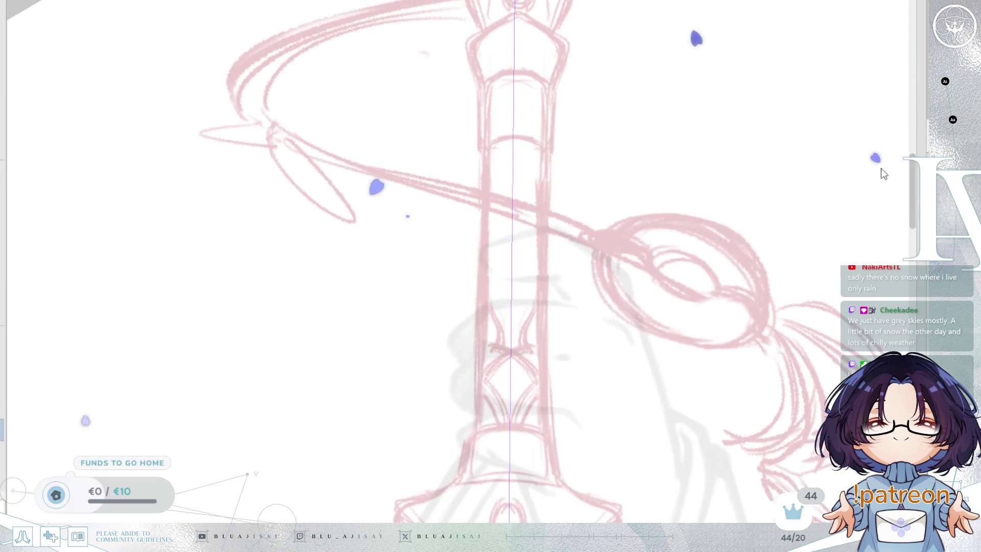
{"action": "scroll", "coordinate": [883, 155], "scroll_direction": "down", "scroll_amount": 5}
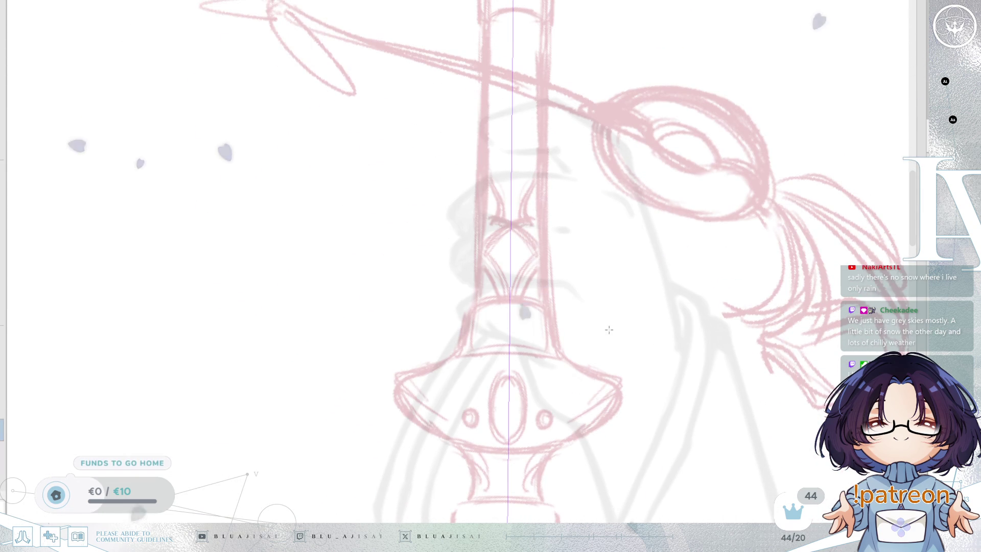
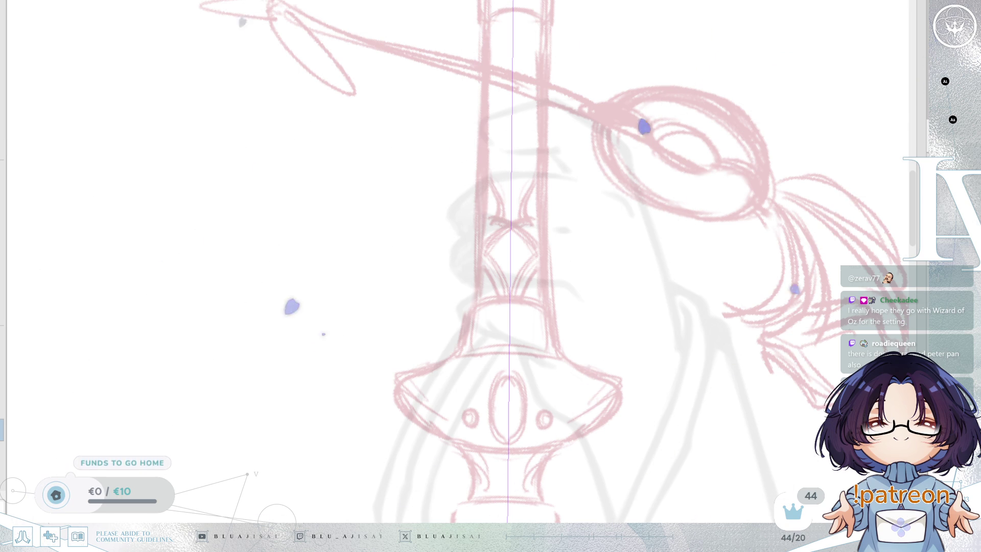
Pan, zoom in and tilt the canvas to bring the blade and crossguard sketch into view.
{"action": "left_click_drag", "start_coordinate": [546, 276], "coordinate": [551, 252]}
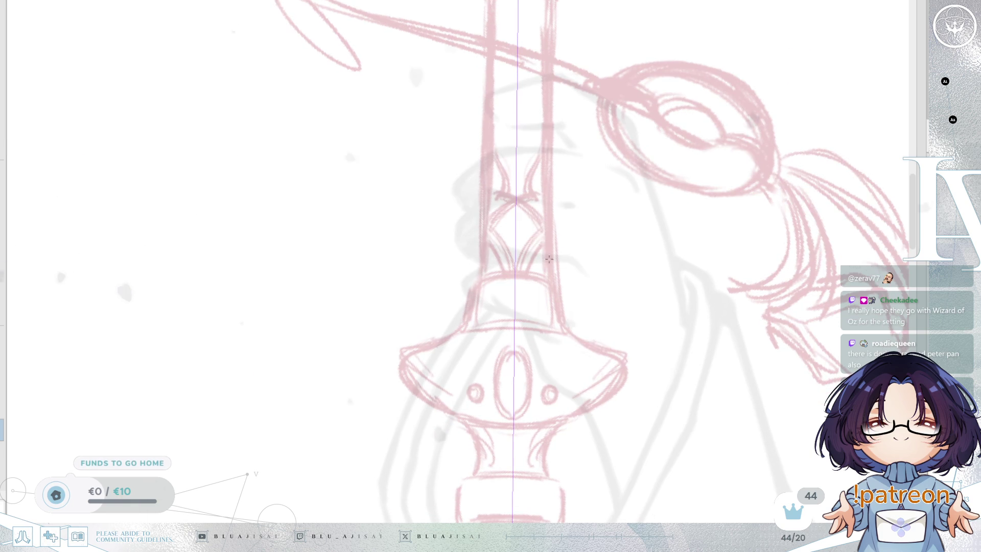
{"action": "scroll", "coordinate": [551, 252], "scroll_direction": "up", "scroll_amount": 2}
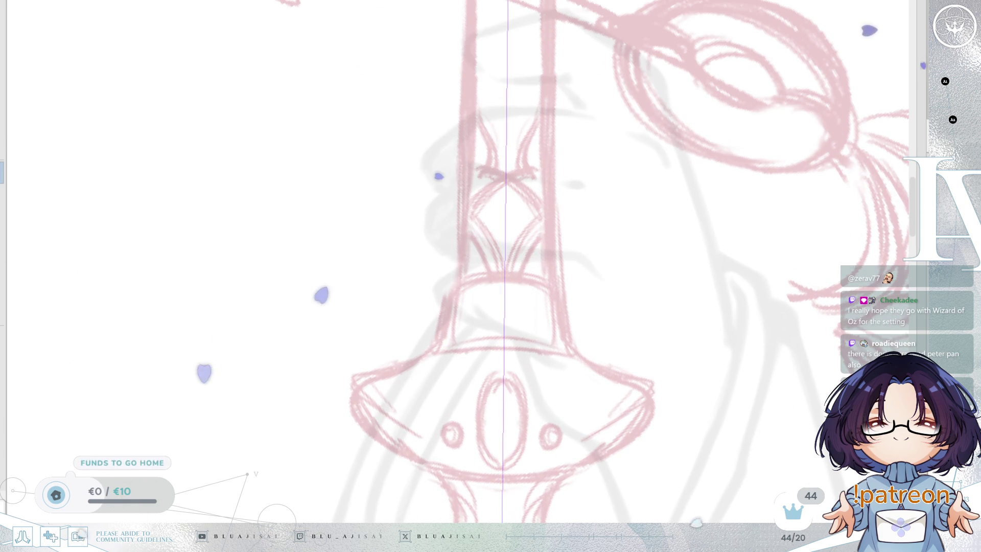
{"action": "mouse_move", "coordinate": [453, 285]}
{"action": "left_mouse_down"}
{"action": "mouse_move", "coordinate": [639, 301]}
{"action": "mouse_move", "coordinate": [707, 317]}
{"action": "mouse_move", "coordinate": [708, 340]}
{"action": "left_mouse_up"}
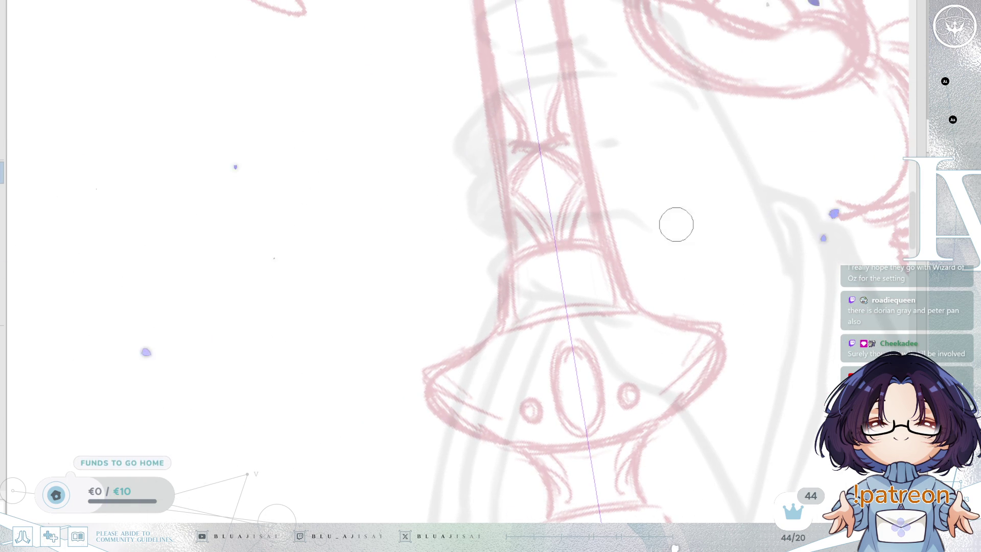
{"action": "mouse_move", "coordinate": [678, 320]}
{"action": "left_mouse_down"}
{"action": "mouse_move", "coordinate": [676, 329]}
{"action": "mouse_move", "coordinate": [657, 310]}
{"action": "mouse_move", "coordinate": [645, 330]}
{"action": "left_mouse_up"}
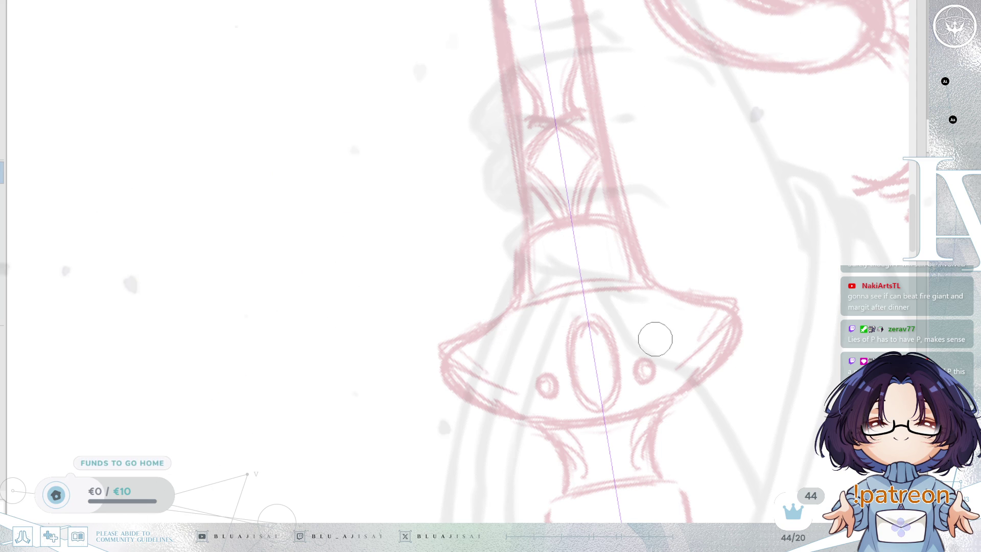
Recentre the view on the crossguard, rotate it counter-clockwise and ink a curved line across the blade.
{"action": "mouse_move", "coordinate": [647, 357]}
{"action": "left_mouse_down"}
{"action": "mouse_move", "coordinate": [661, 328]}
{"action": "mouse_move", "coordinate": [640, 293]}
{"action": "mouse_move", "coordinate": [649, 349]}
{"action": "left_mouse_up"}
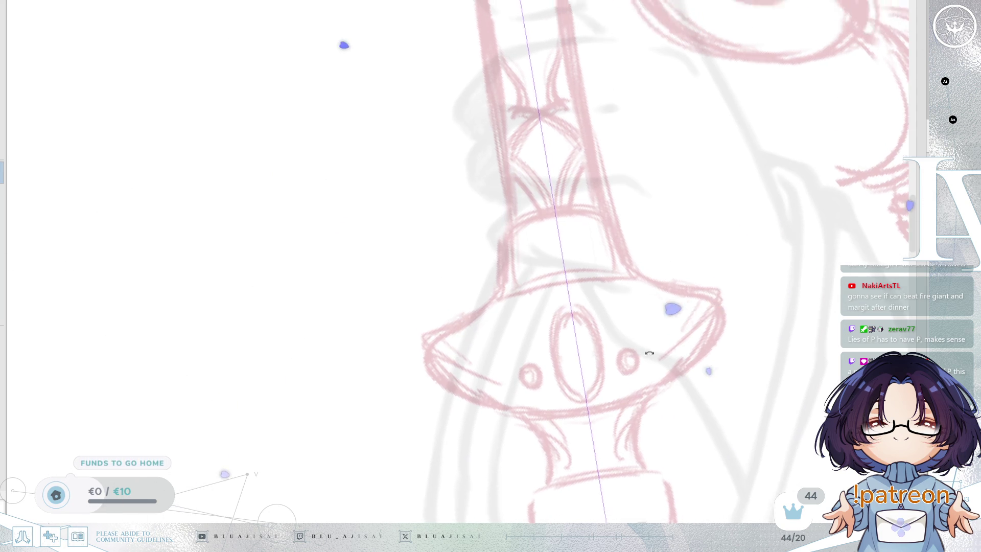
{"action": "key", "text": "Delete"}
{"action": "left_click_drag", "start_coordinate": [493, 217], "coordinate": [580, 179]}
Compare the curved blade stroke by undoing and redoing it, keeping it in the end.
{"action": "key", "text": "ctrl+z"}
{"action": "key", "text": "ctrl+y"}
{"action": "key", "text": "ctrl+z"}
{"action": "key", "text": "ctrl+y"}
{"action": "key", "text": "ctrl+z"}
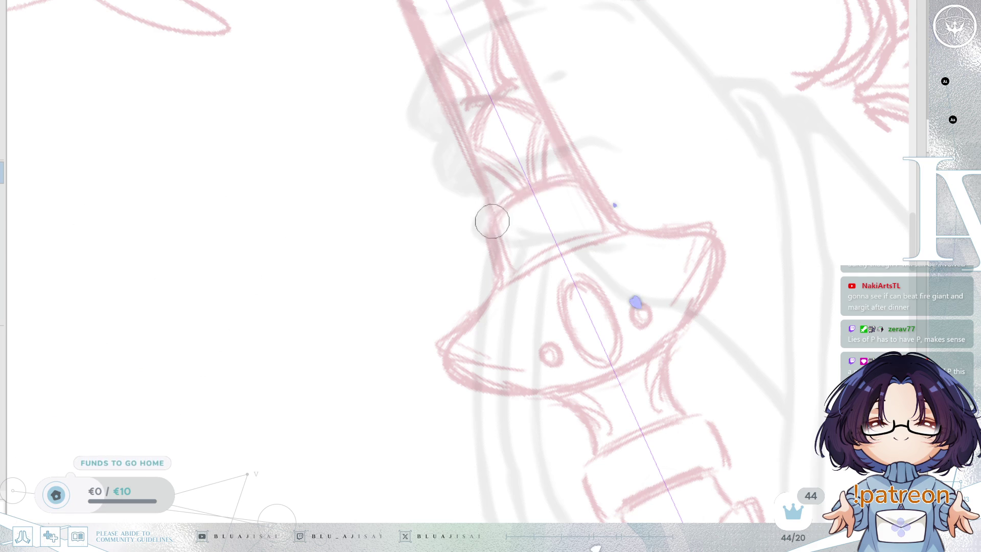
{"action": "key", "text": "ctrl+y"}
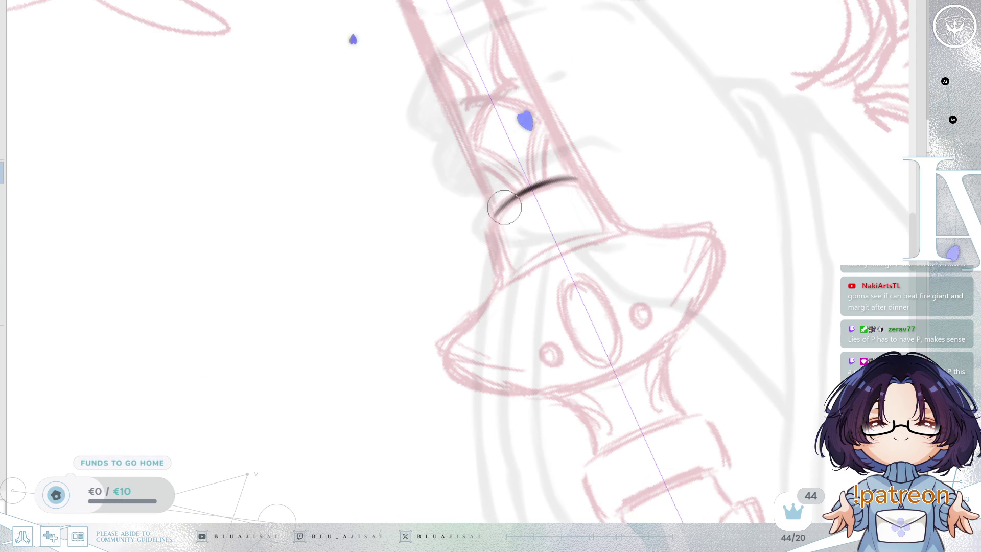
Rotate the view clockwise and extend the arc down both sides of the collar.
{"action": "key", "text": "End"}
{"action": "key", "text": "End"}
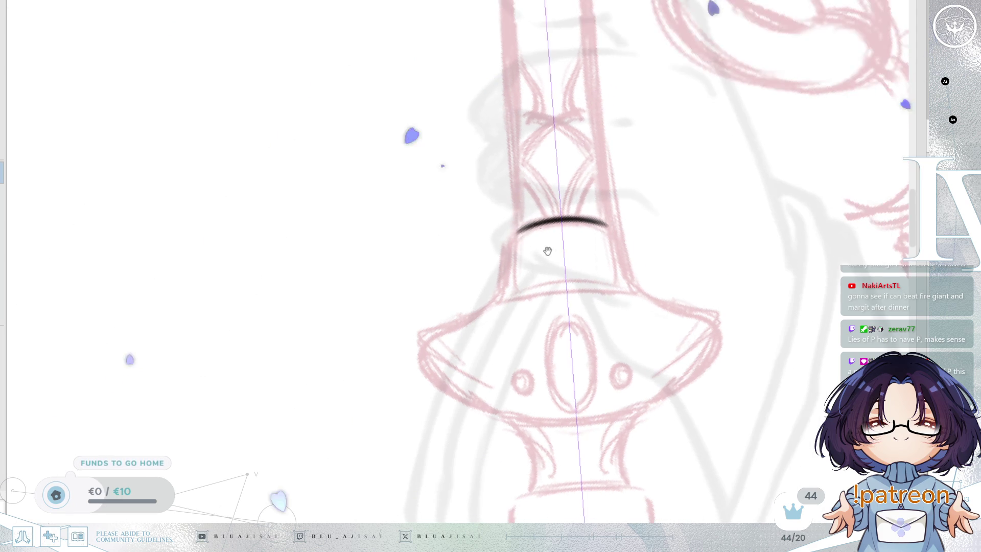
{"action": "mouse_move", "coordinate": [516, 233]}
{"action": "left_mouse_down"}
{"action": "mouse_move", "coordinate": [502, 267]}
{"action": "mouse_move", "coordinate": [525, 235]}
{"action": "left_mouse_up"}
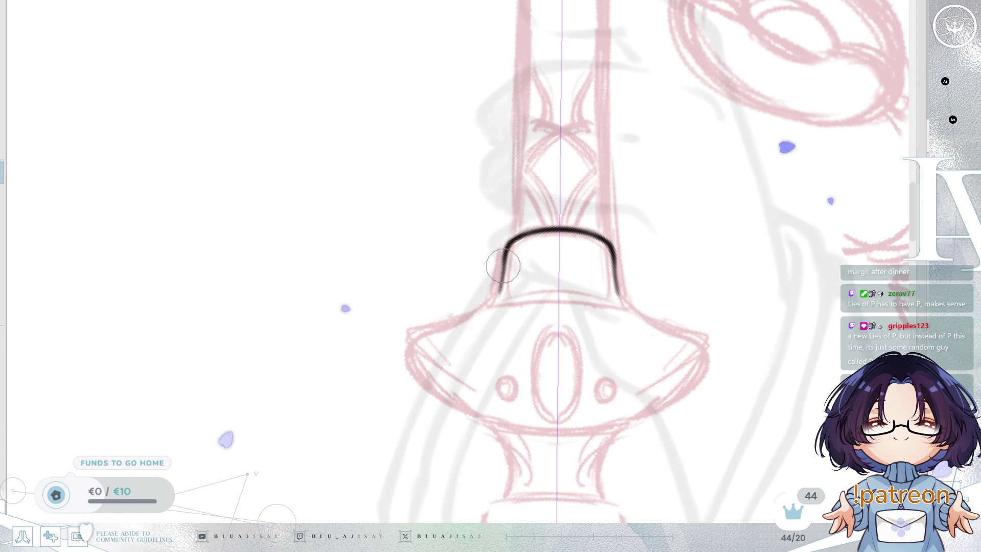
{"action": "key", "text": "Delete"}
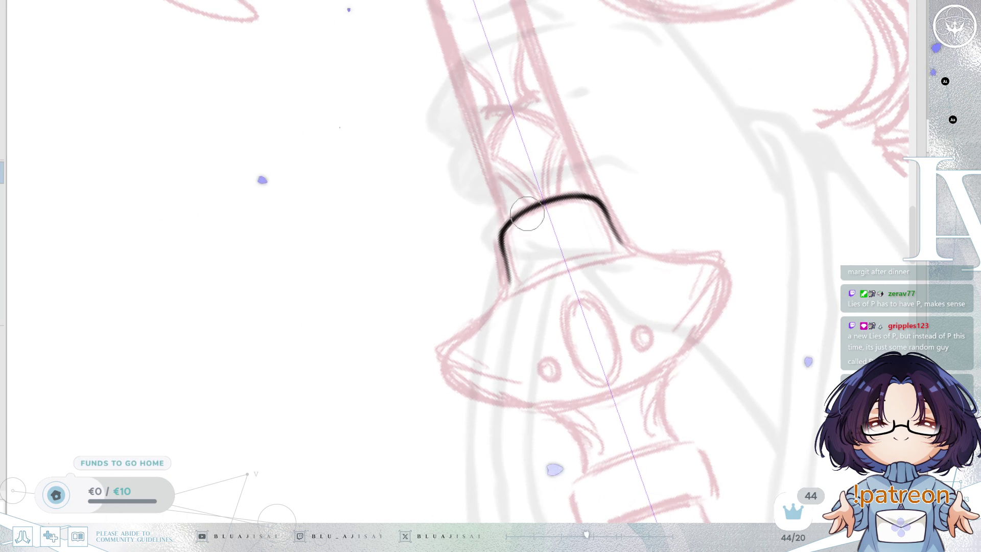